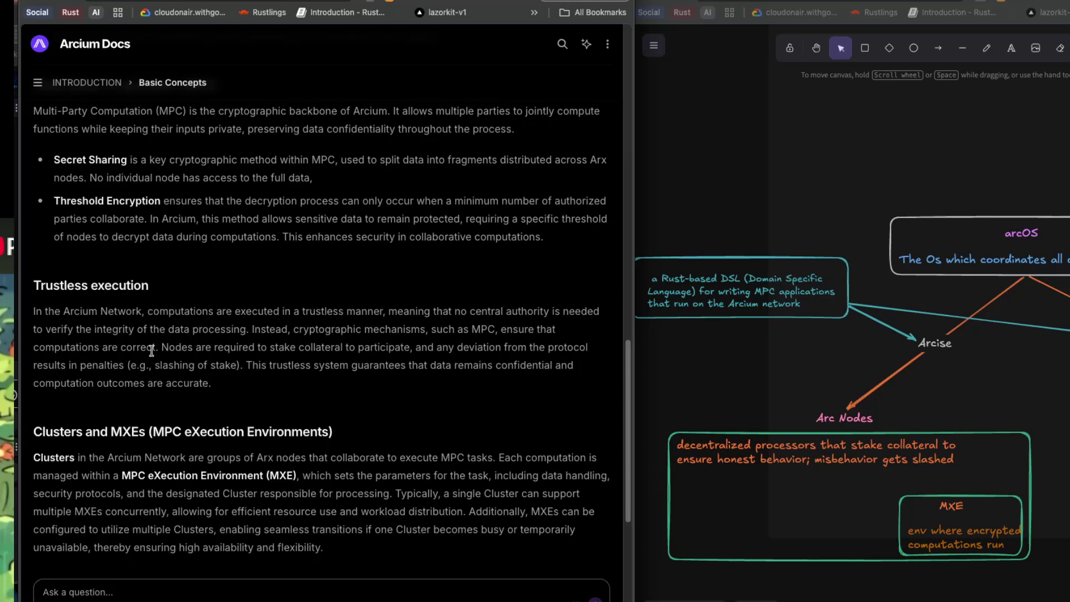
- Copy 'MPC, ensure that computations are correct.' from the docs and bring up the solana NotebookLM notebook
left_click_drag(472, 328, 158, 351)
key("ctrl+c")
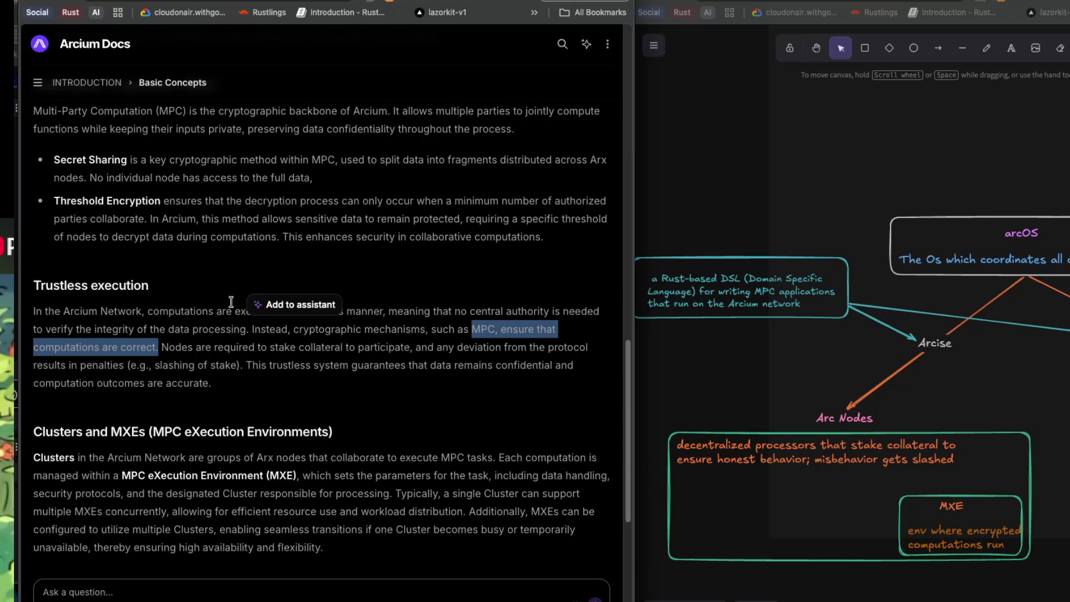
key("super+grave")
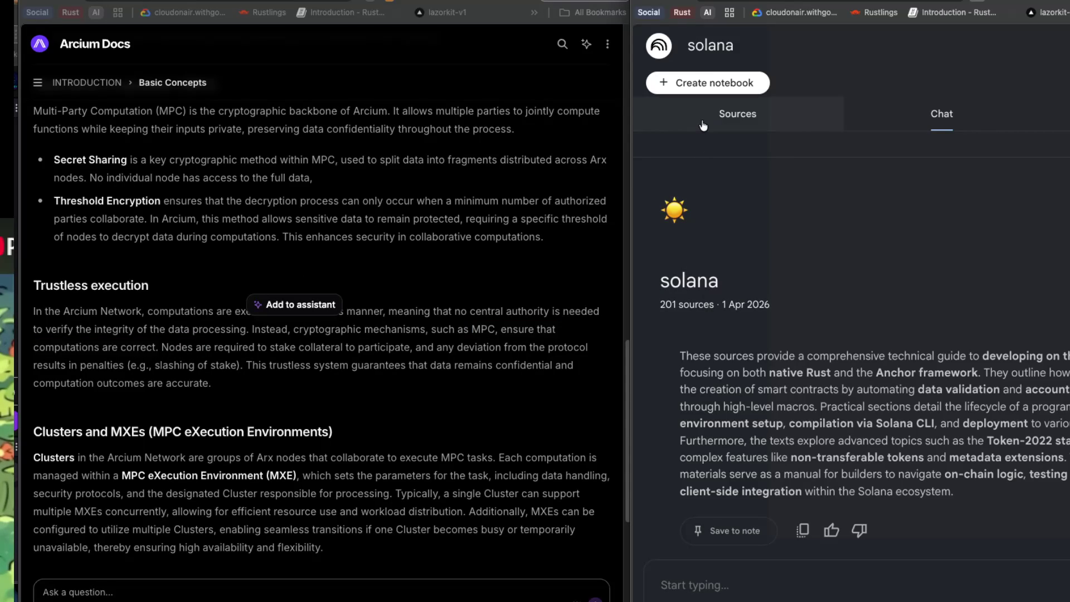
- Clear the pasted sentence and start the chat question with 'How MPC incusre that the'
left_click(807, 580)
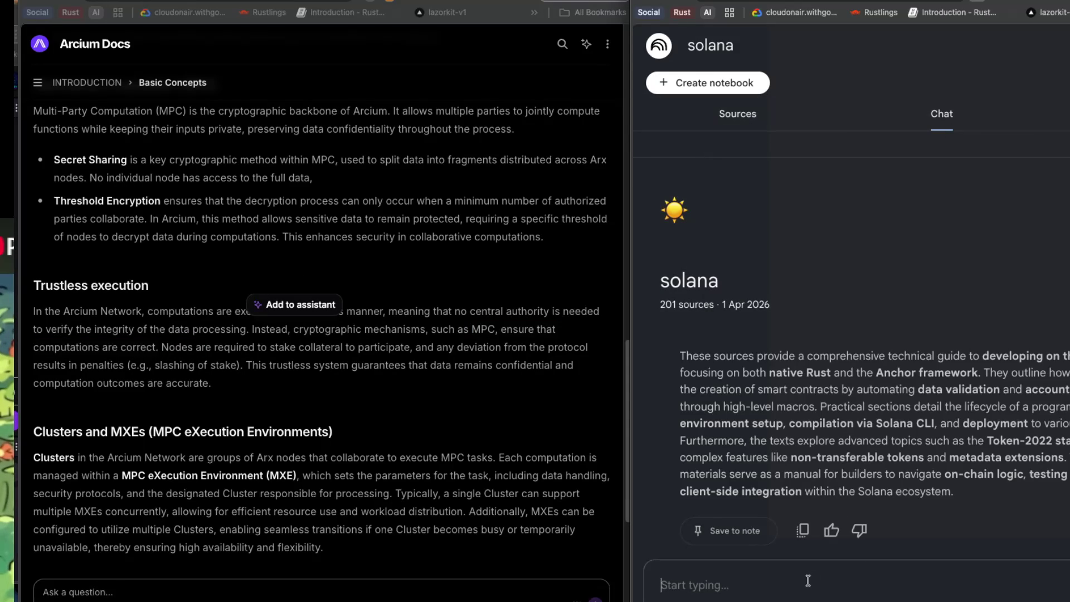
key("ctrl+v")
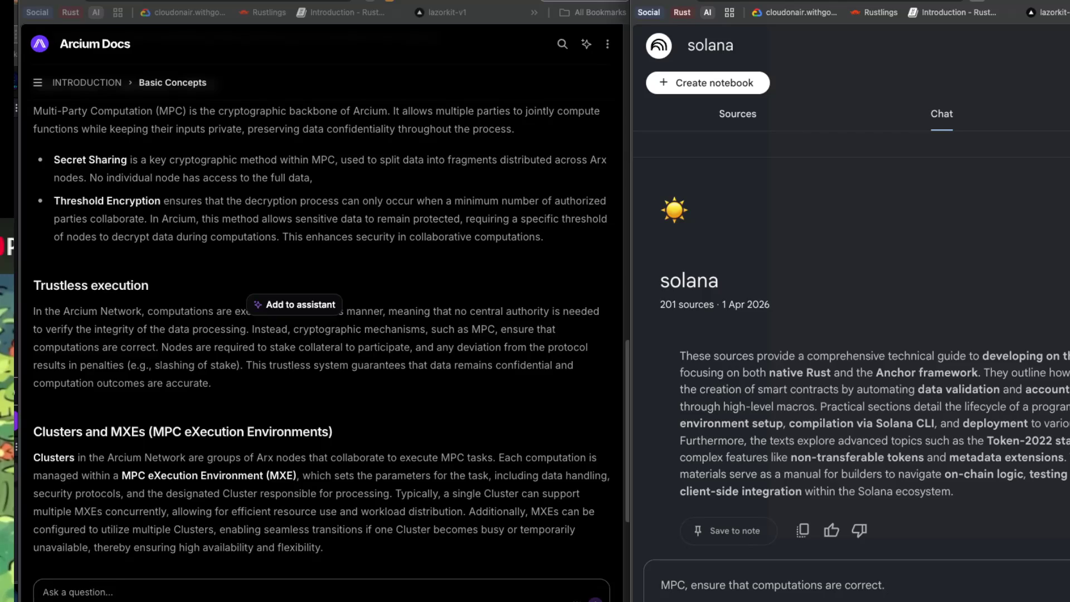
key("ctrl+a")
key("BackSpace")
type("ho")
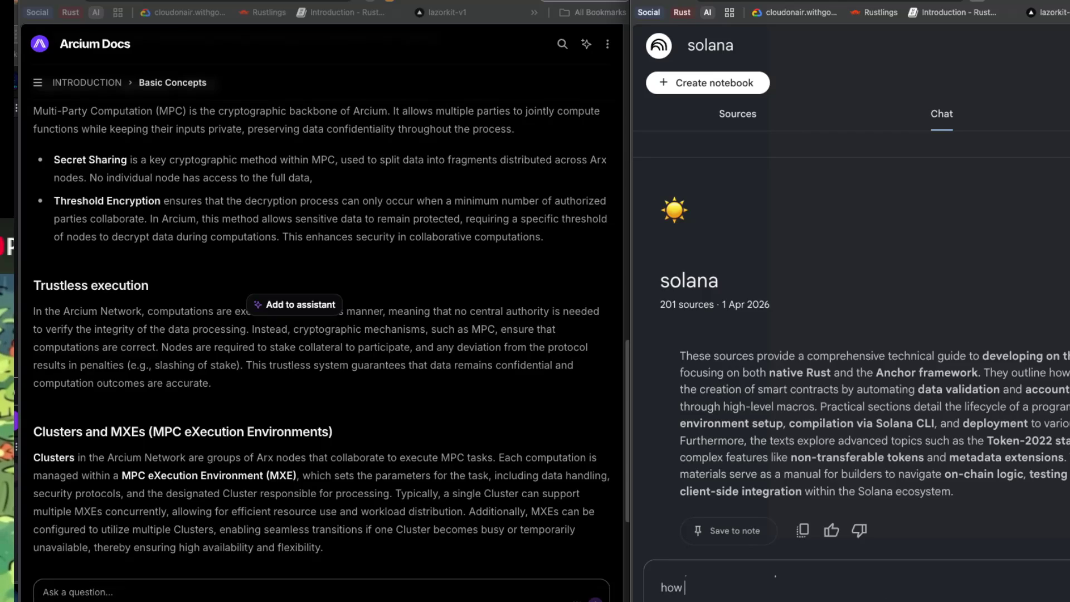
key("BackSpace")
type("Hom")
key("BackSpace")
type("w MPC")
type(" incusre t")
type("hat the")
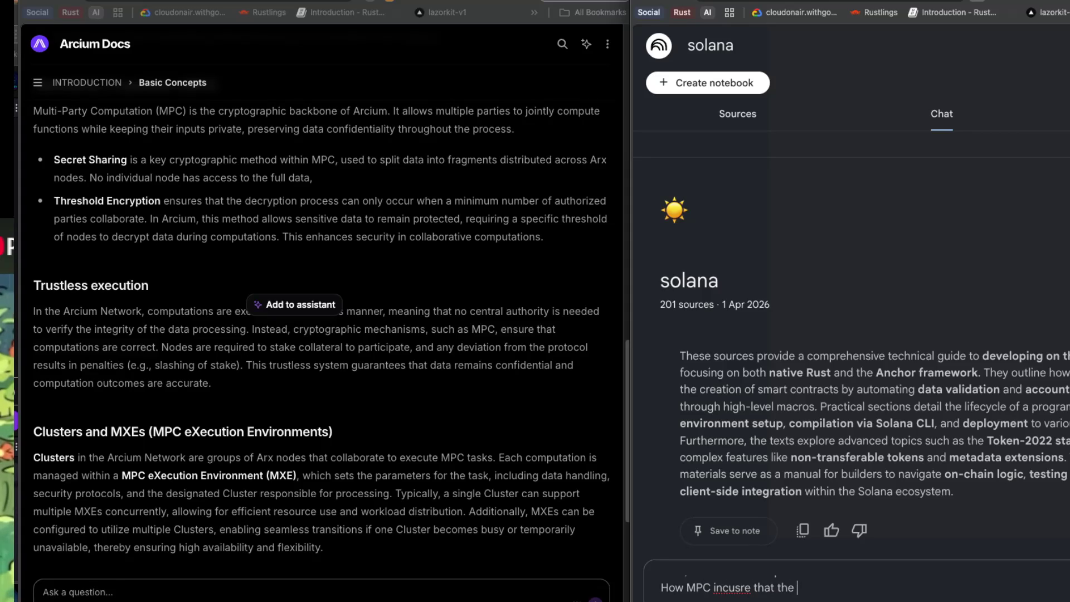
- Paste the MPC sentence into the question and replace the misspelled, repeated words with 'that the'
left_click_drag(471, 328, 159, 347)
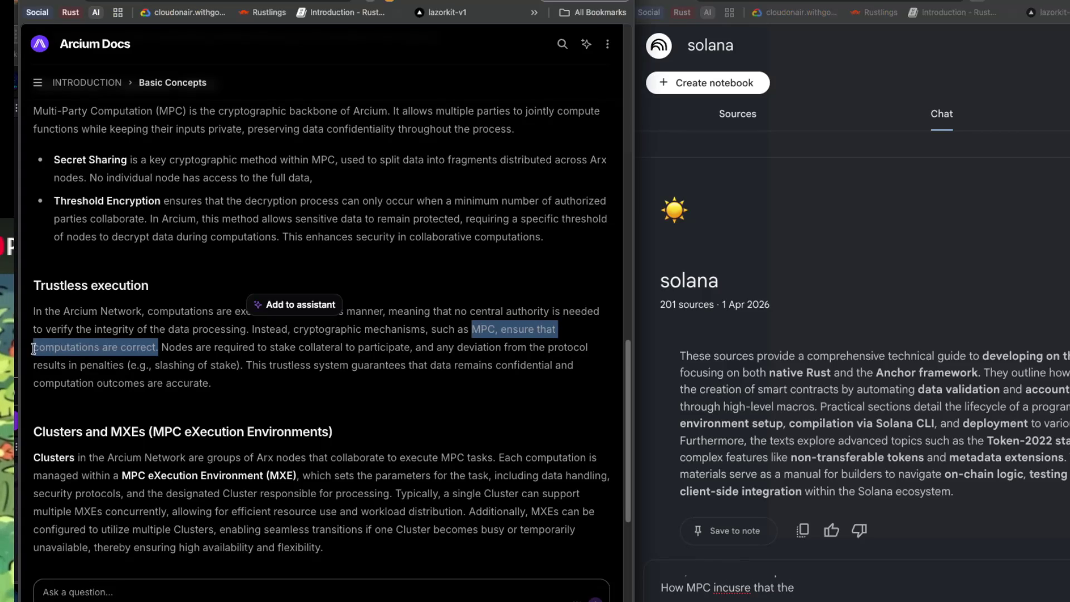
left_click(847, 582)
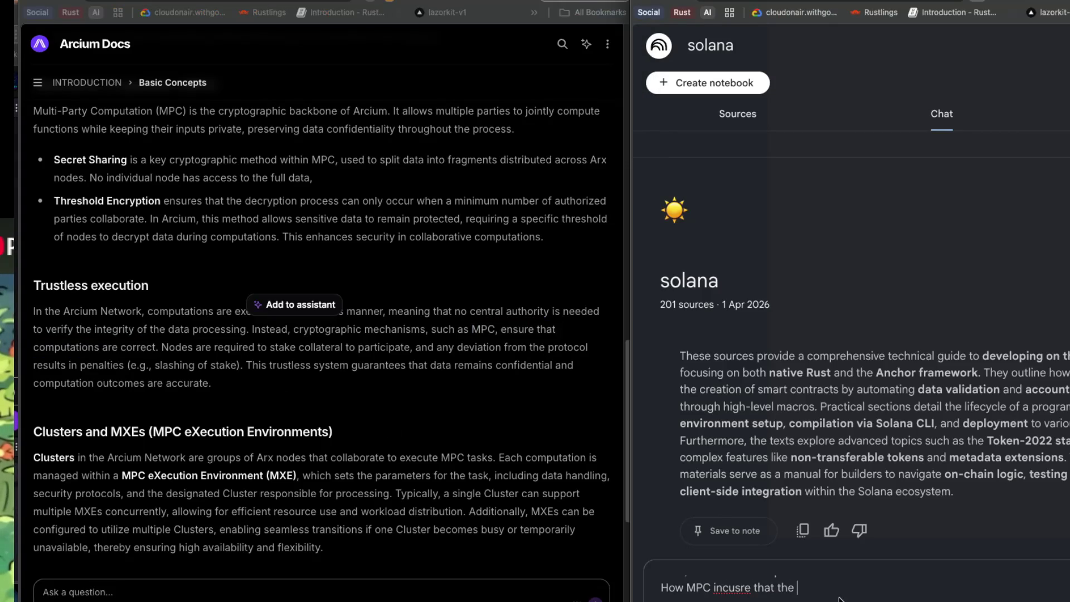
key("ctrl+v")
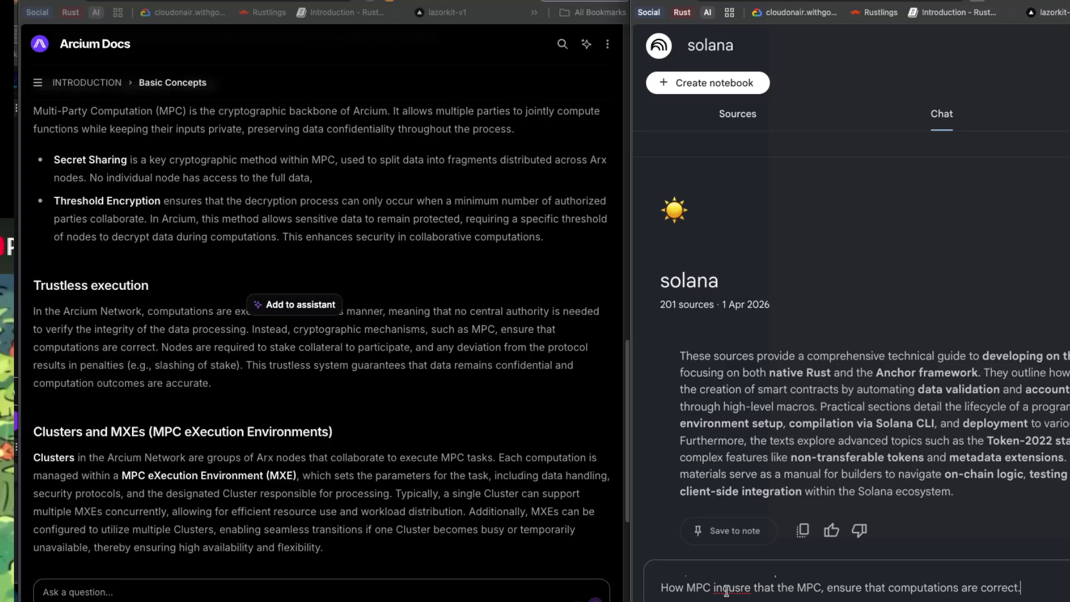
double_click(733, 588)
left_click_drag(822, 585, 711, 585)
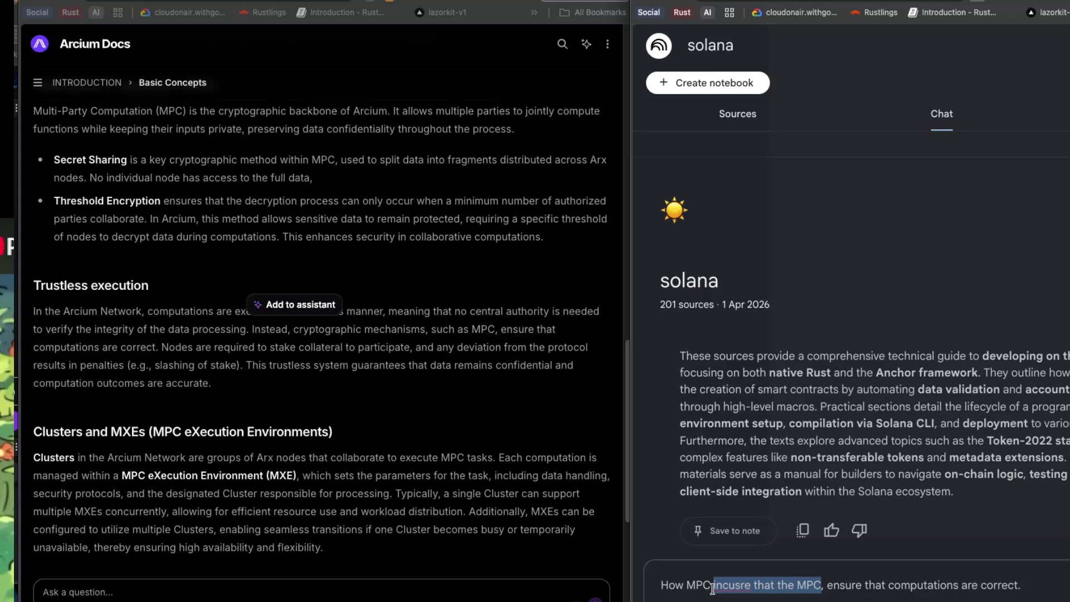
key("BackSpace")
type("that the")
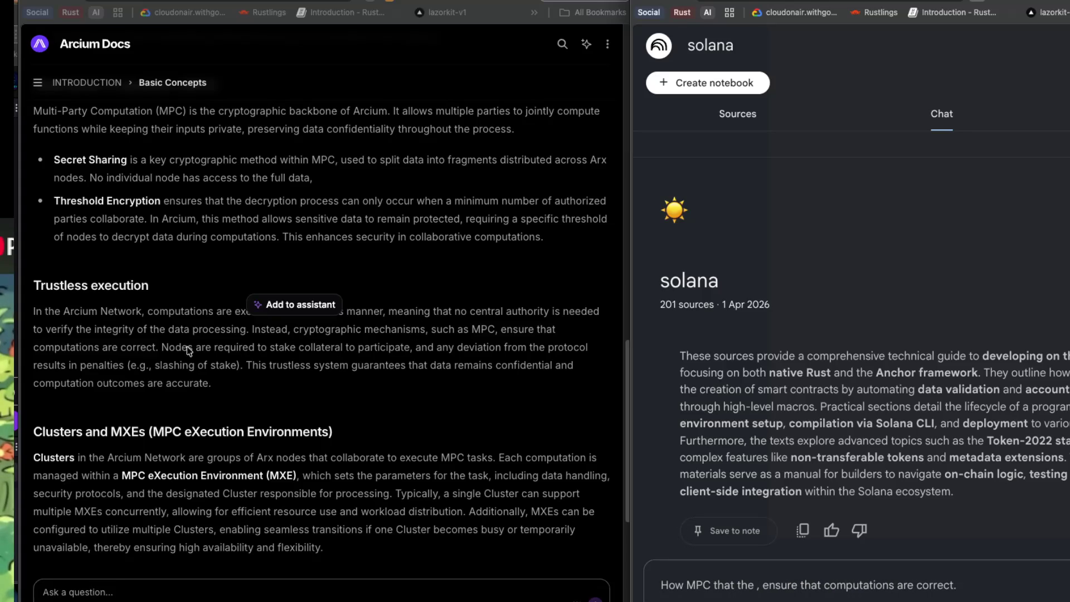
- Append 'Arcium', select the docs phrase about deviating from the protocol, then return to Excalidraw
left_click(960, 584)
type("Arcium")
left_click(496, 376)
left_click(329, 343)
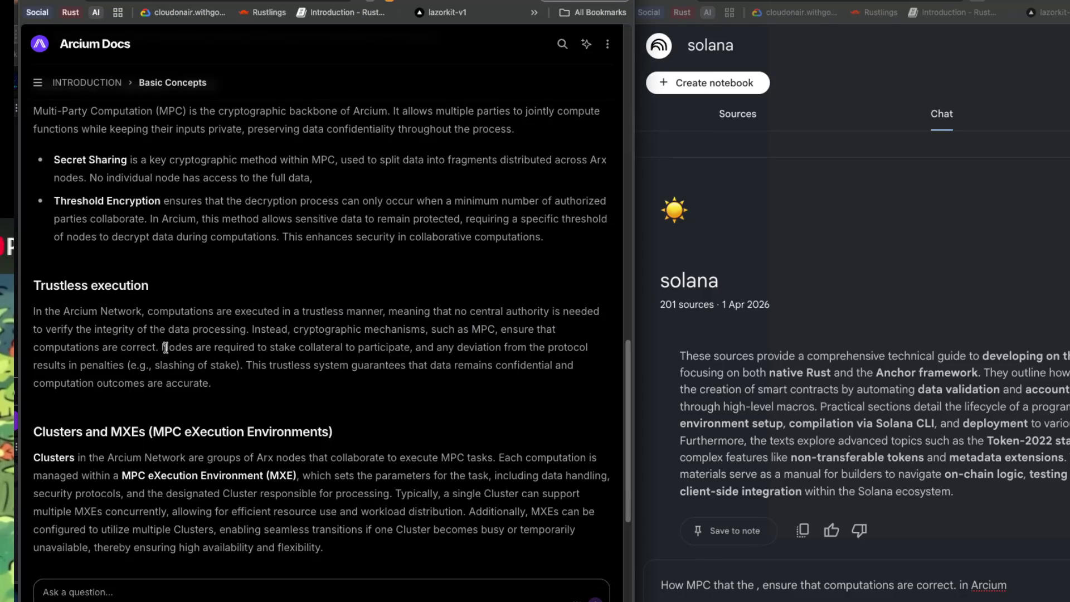
left_click_drag(218, 347, 557, 348)
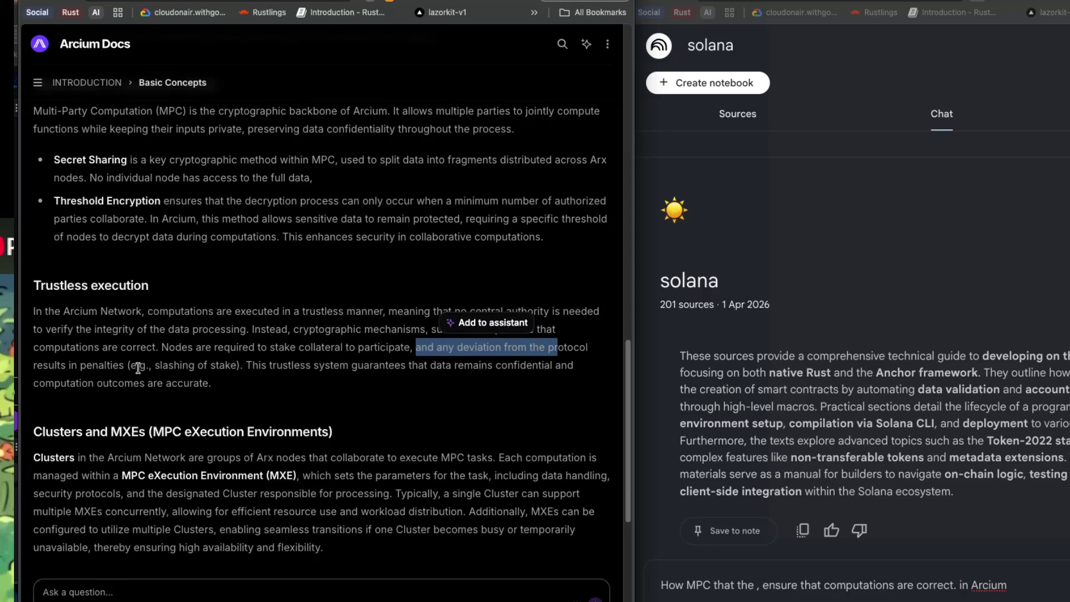
scroll(137, 368, "down", 1)
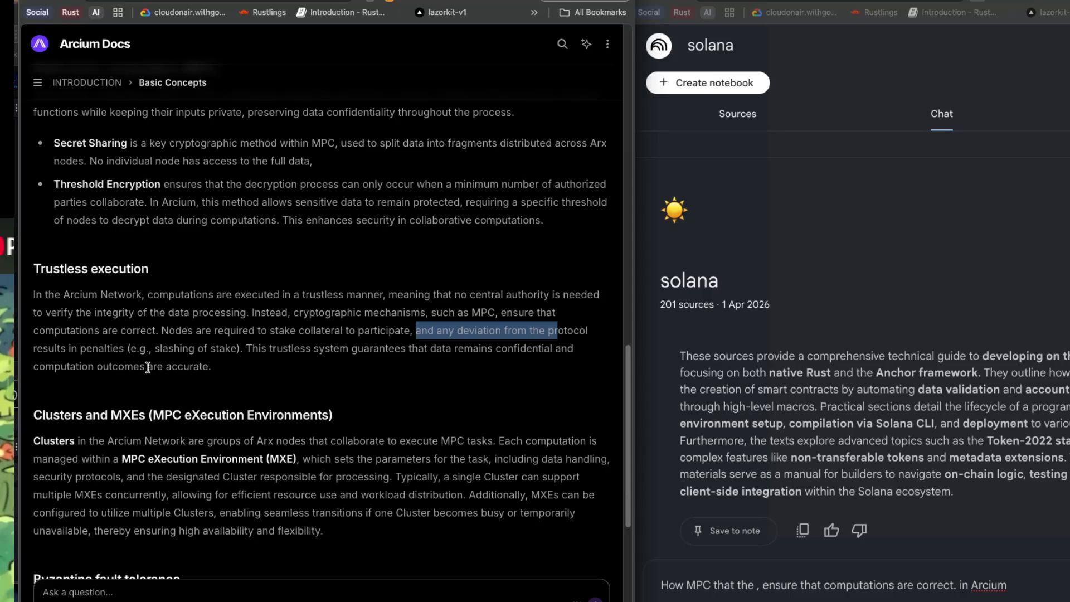
scroll(148, 366, "down", 1)
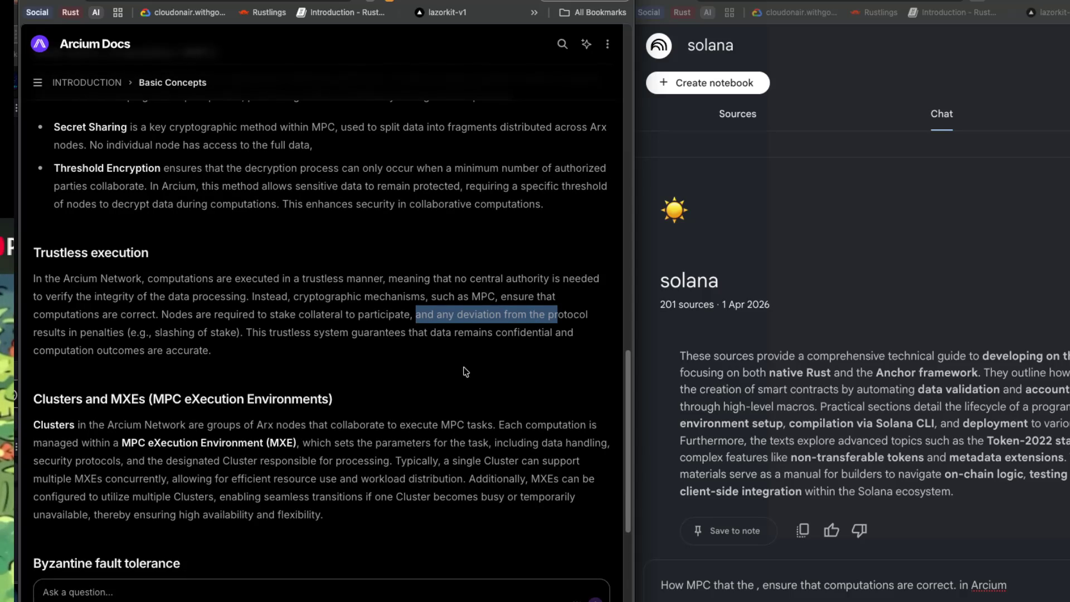
key("super+grave")
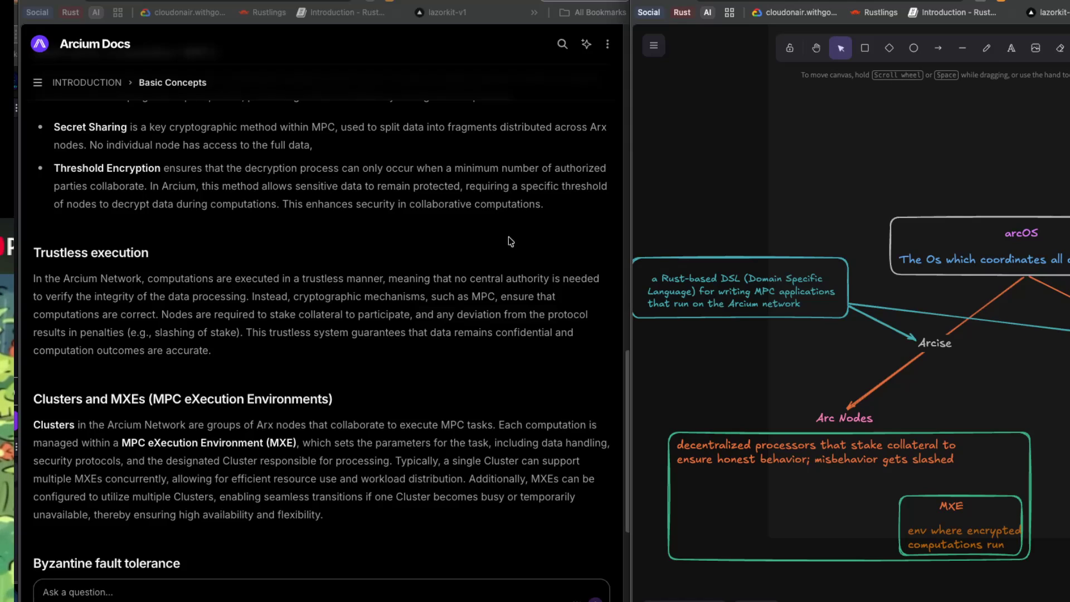
- Scroll the Basic Concepts page down to the Byzantine fault tolerance section
scroll(475, 226, "up", 1)
scroll(475, 225, "up", 1)
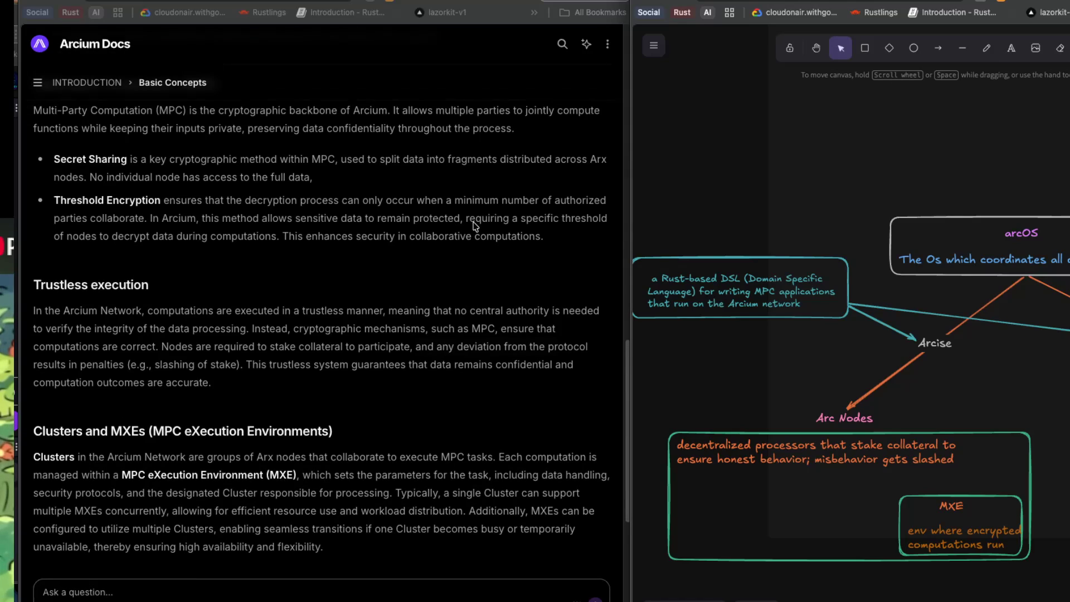
scroll(475, 226, "down", 5)
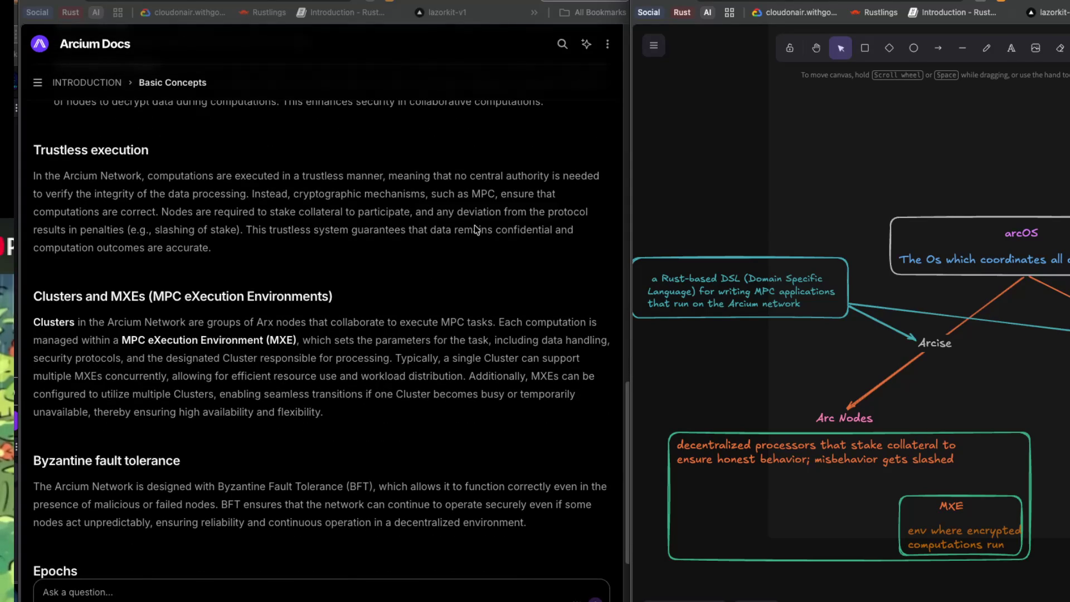
scroll(475, 227, "down", 1)
scroll(475, 227, "down", 1)
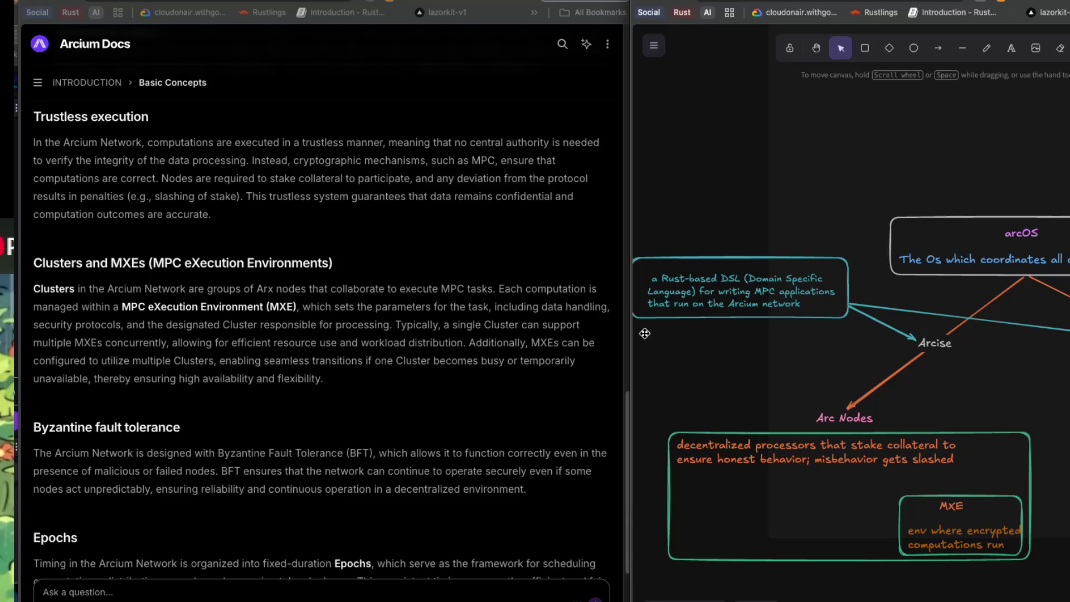
scroll(758, 357, "down", 5)
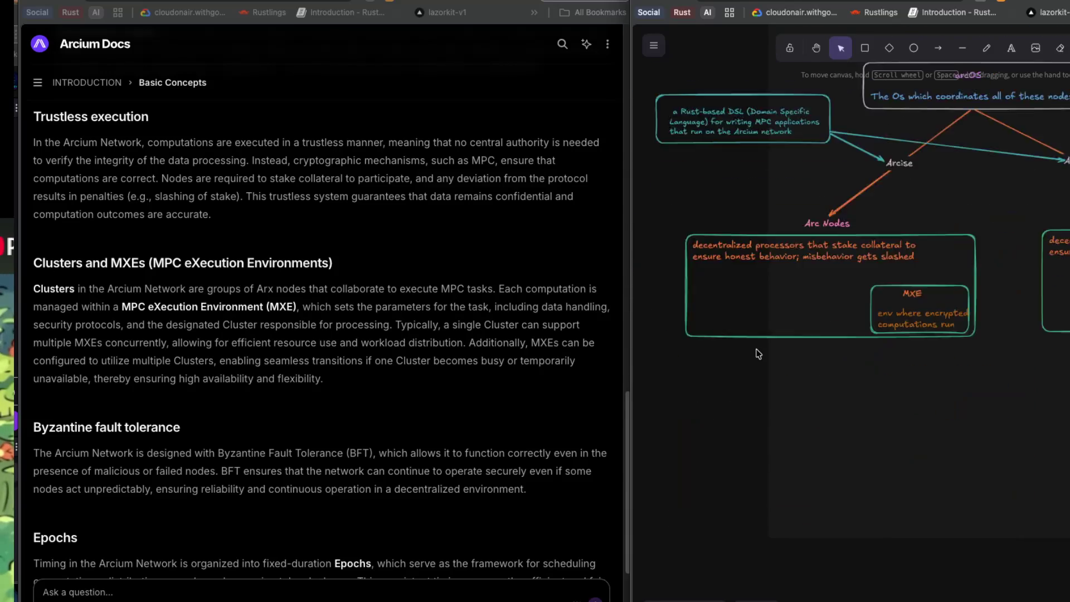
- Draw a violet-outlined rectangle enclosing the Arc Nodes boxes and adjust its top-left corner
scroll(758, 354, "down", 3)
key("r")
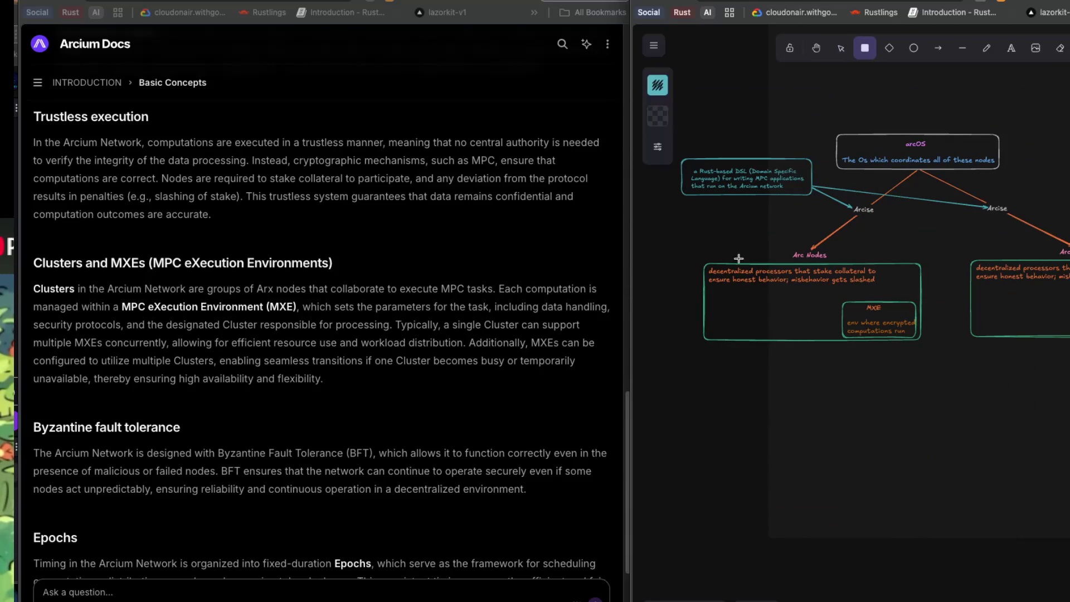
mouse_move(689, 246)
left_mouse_down()
mouse_move(804, 265)
mouse_move(1069, 352)
left_mouse_up()
left_click(657, 87)
left_click(797, 183)
left_click(798, 206)
left_click(776, 206)
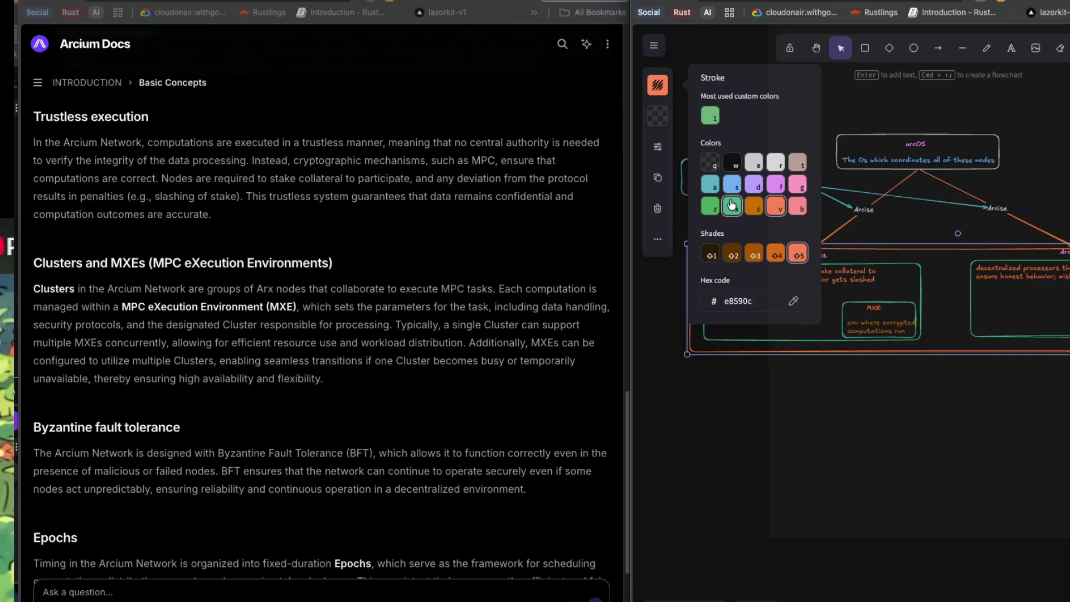
left_click(753, 184)
left_click(830, 382)
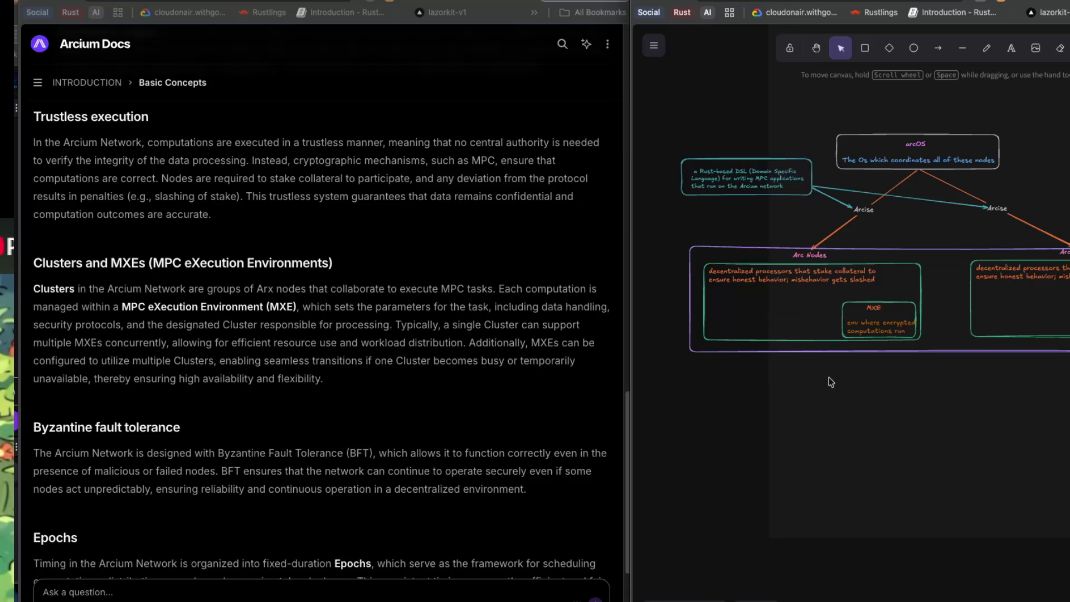
left_click(689, 246)
left_click_drag(686, 241, 684, 240)
left_click(695, 426)
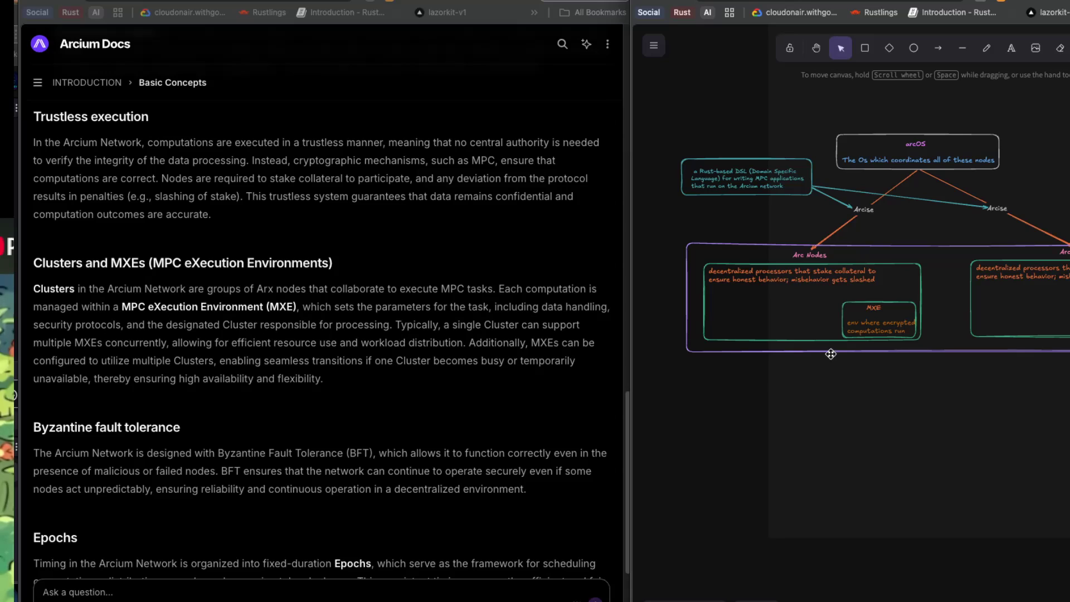
- Try editing the Arcise arrow label, then undo it back to 'Arcise'
double_click(909, 233)
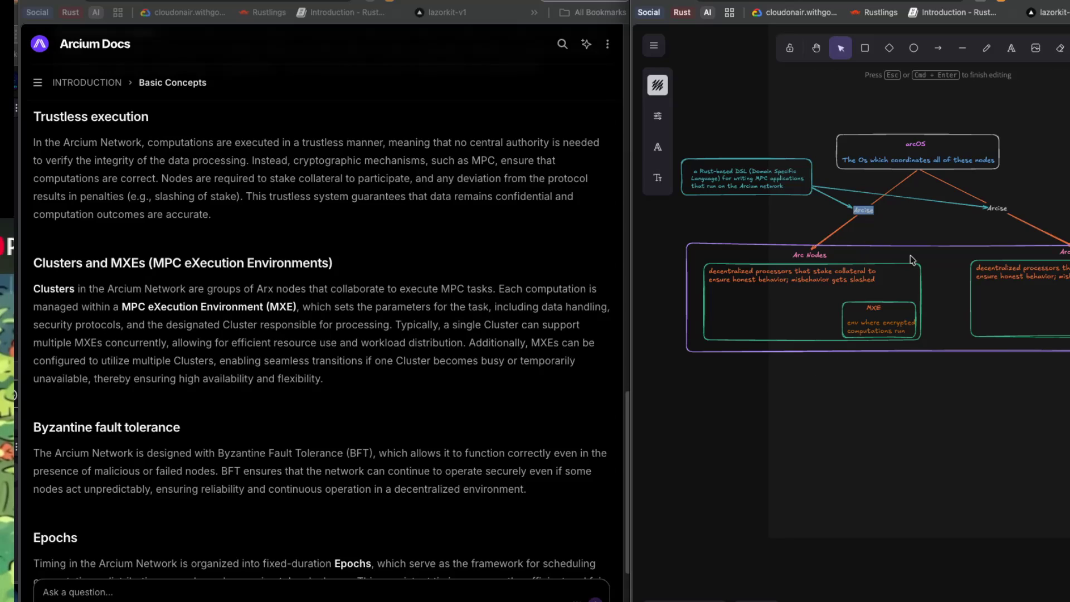
type("clte")
key("ctrl+z")
key("ctrl+z")
left_click(916, 244)
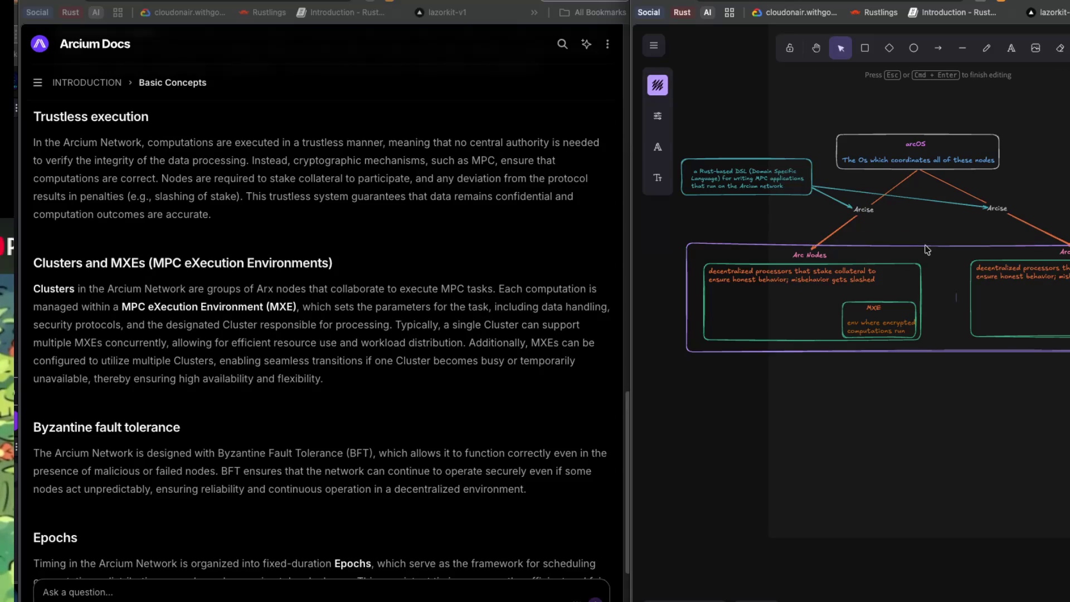
left_click(946, 249)
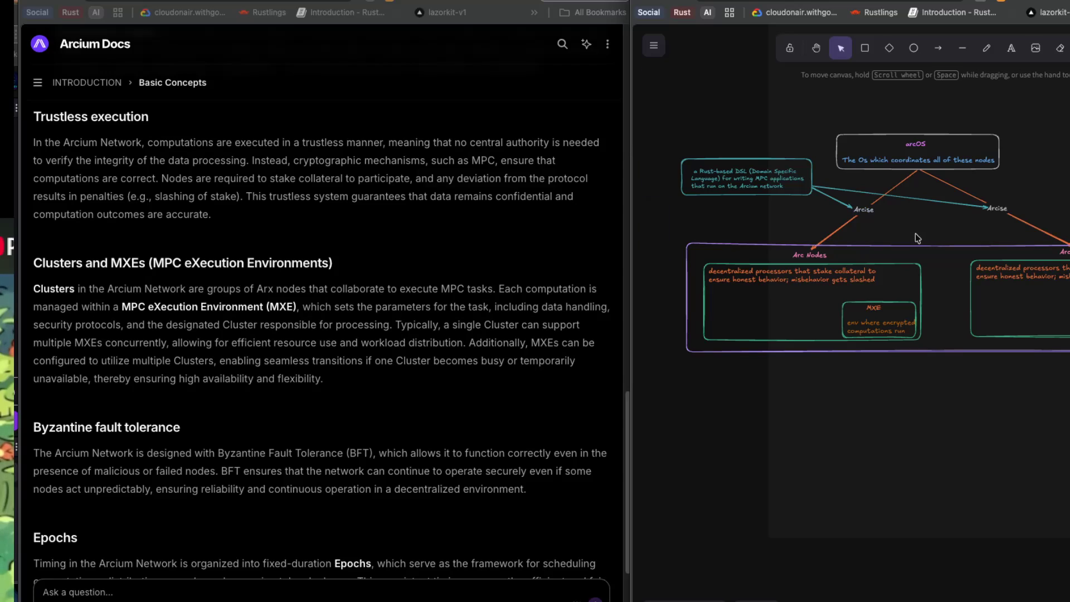
key("Return")
- Add the caption 'Cluster a groups of Arx Nodes' below the purple cluster box
double_click(903, 368)
type("Cluster")
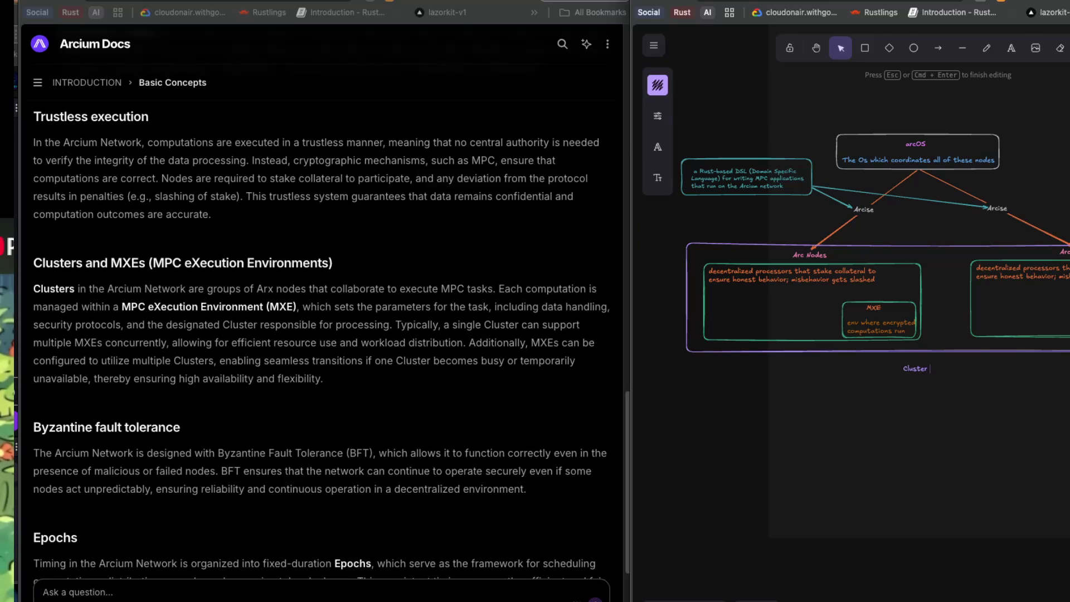
type(" a groups")
type(" of A")
key("BackSpace")
type("rx Nodes")
- Return to the docs and highlight part of the MXE sentence
scroll(891, 251, "right", 2)
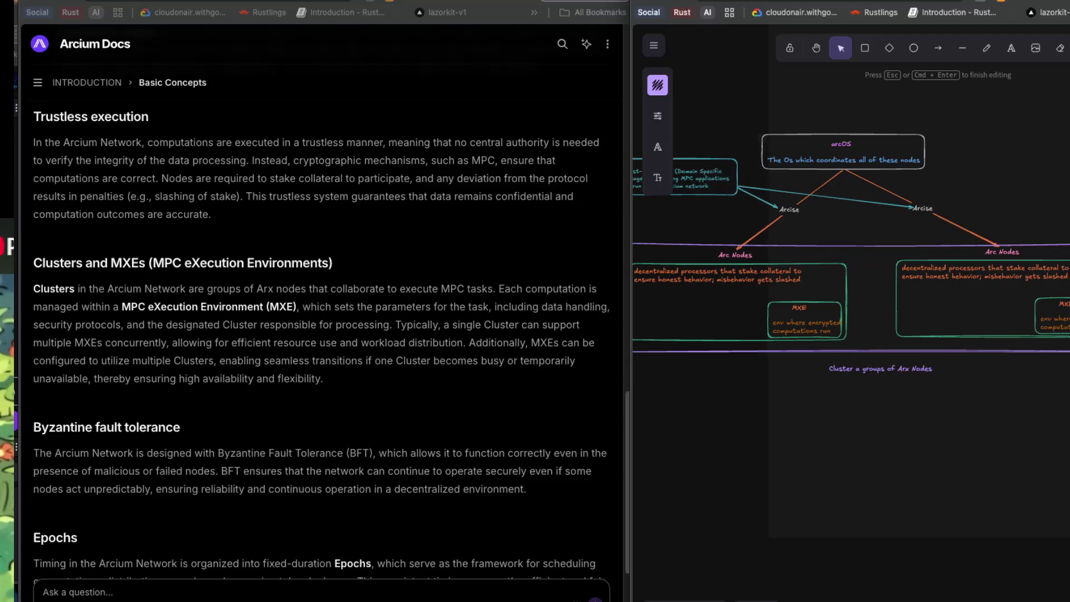
left_click(498, 402)
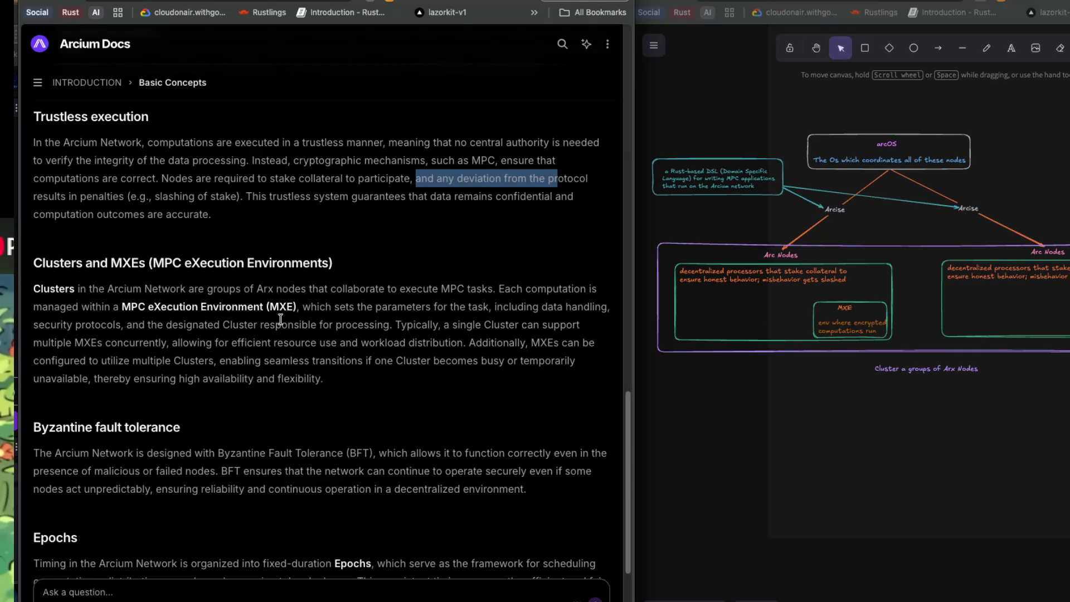
left_click_drag(311, 307, 363, 308)
left_click_drag(465, 308, 431, 308)
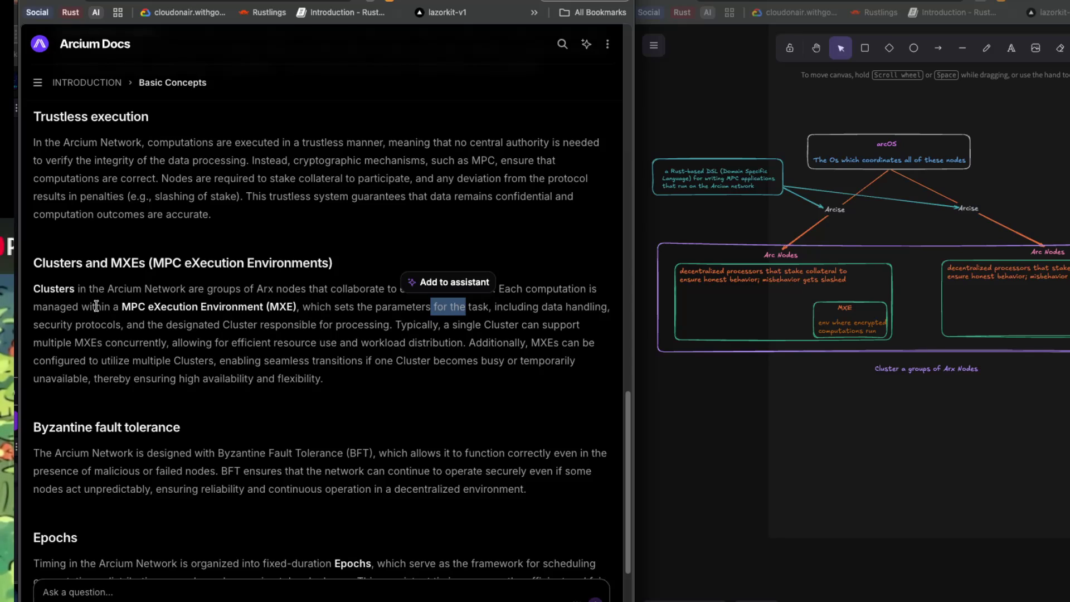
left_click(394, 356)
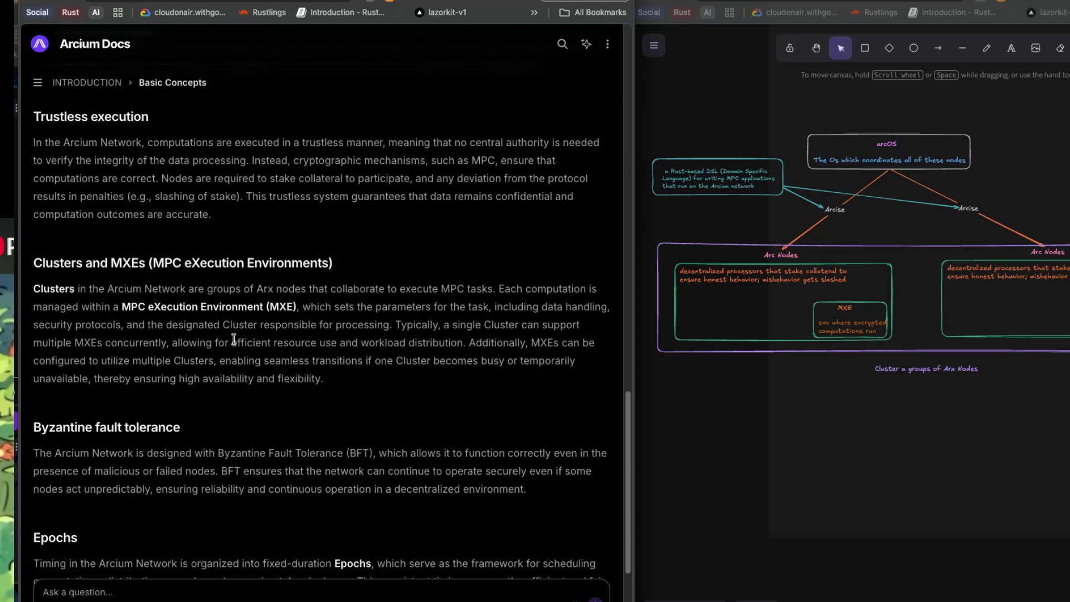
left_click_drag(119, 307, 384, 315)
left_click(383, 316)
left_click_drag(75, 342, 164, 345)
left_click(174, 352)
scroll(182, 373, "down", 1)
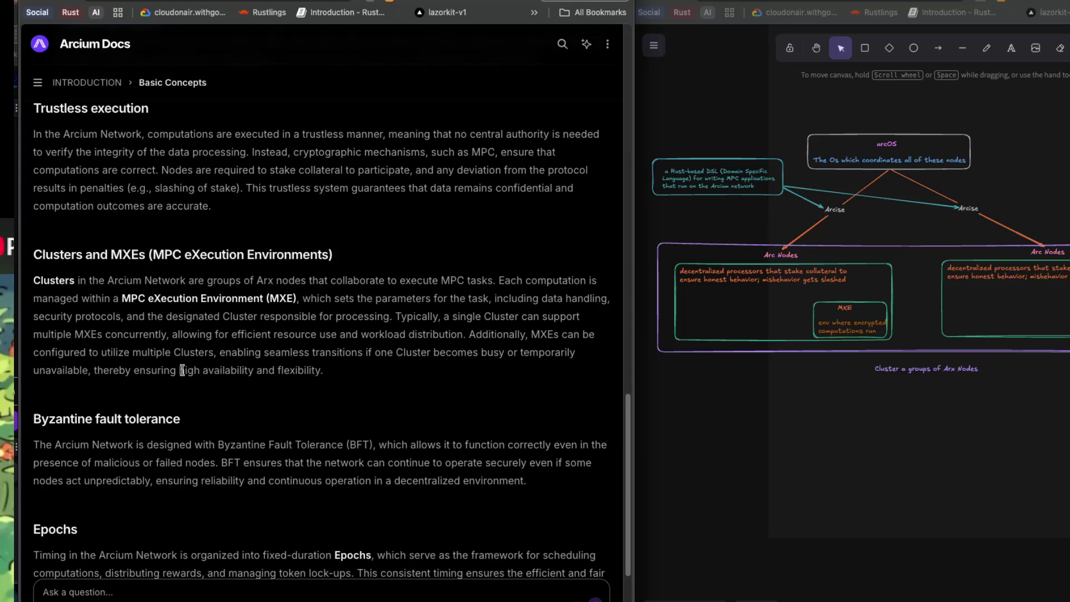
- Scroll down to the Byzantine fault tolerance paragraph, highlighting and clearing parts of the BFT text
scroll(182, 370, "down", 1)
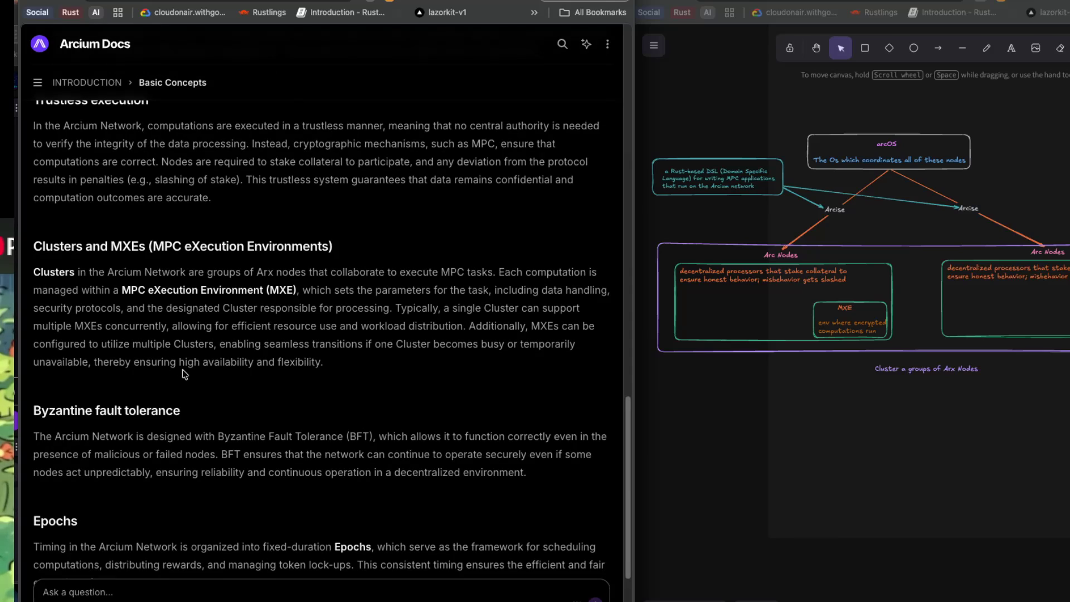
scroll(182, 370, "down", 1)
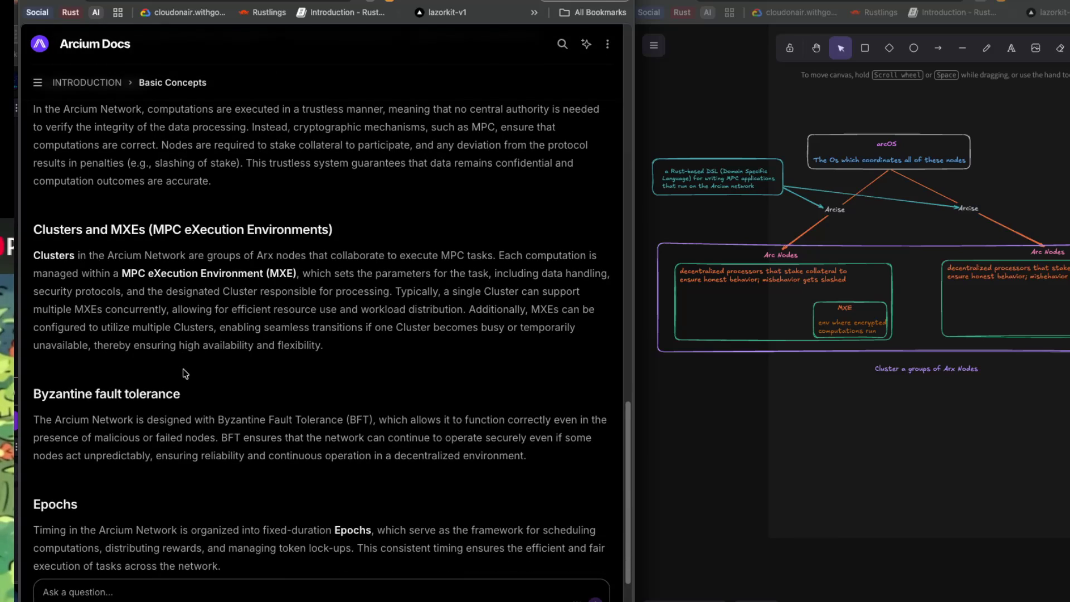
scroll(184, 368, "down", 1)
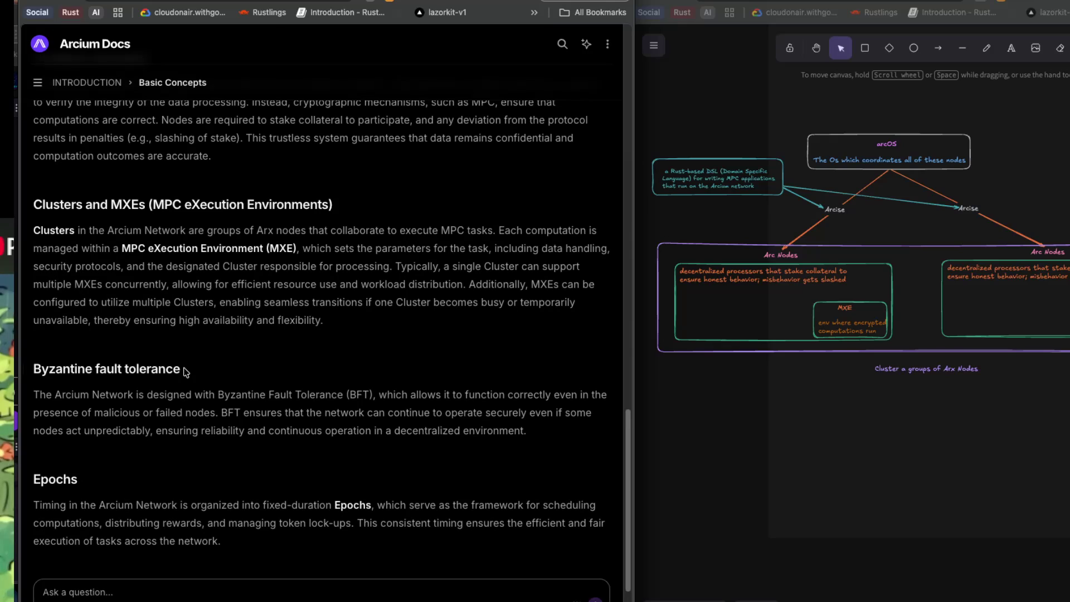
scroll(185, 370, "down", 1)
scroll(185, 371, "down", 1)
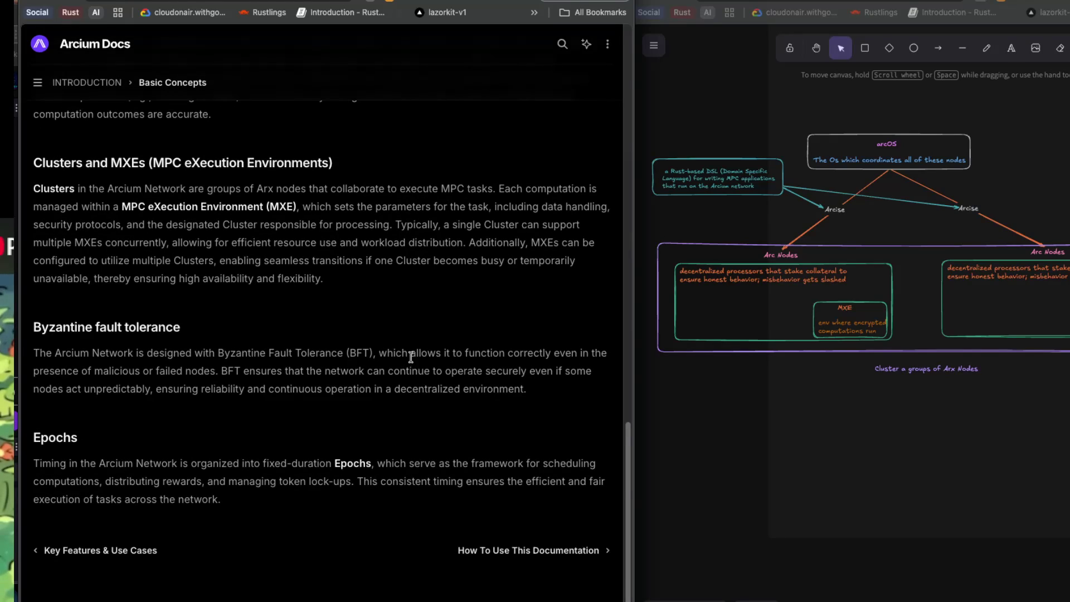
mouse_move(370, 352)
left_mouse_down()
mouse_move(562, 358)
mouse_move(158, 373)
mouse_move(107, 388)
mouse_move(112, 373)
mouse_move(220, 374)
left_mouse_up()
left_click(106, 386)
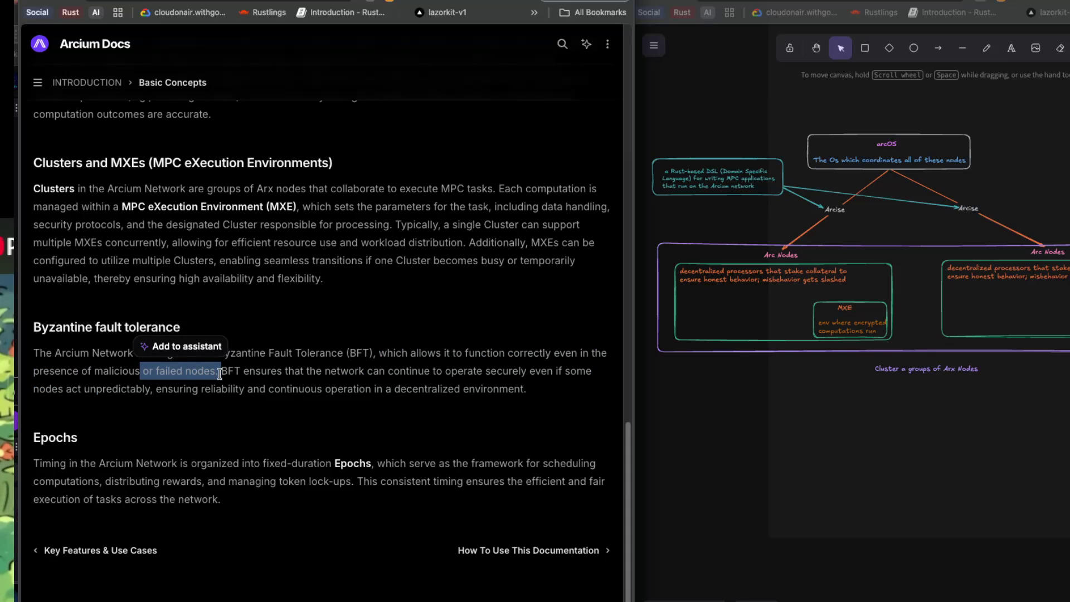
left_click(209, 435)
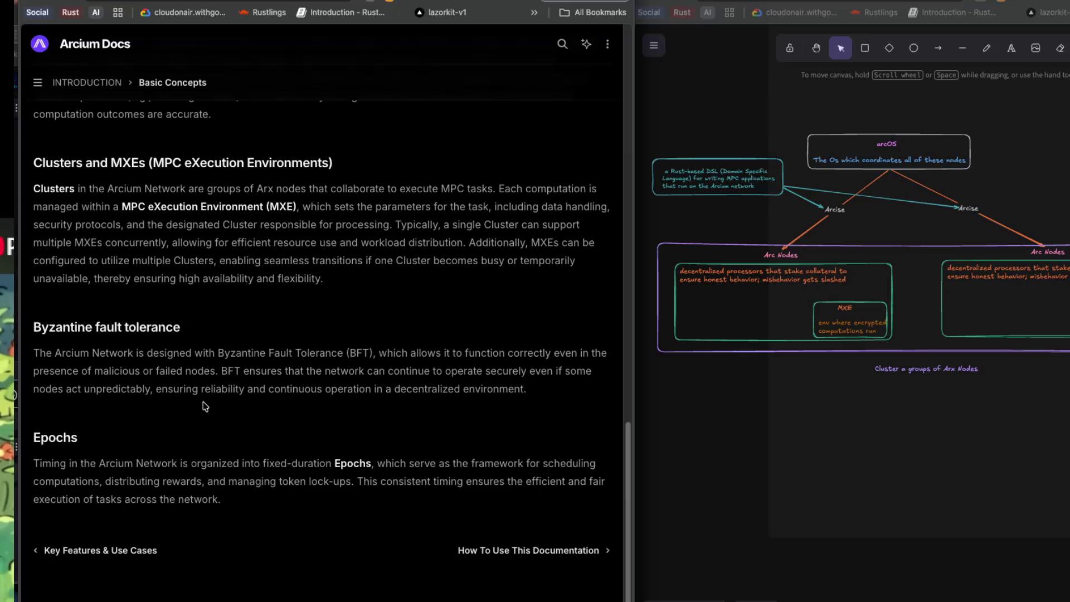
- Scroll to the page footer and back up, highlighting the phrase about multiple Clusters
scroll(204, 387, "down", 1)
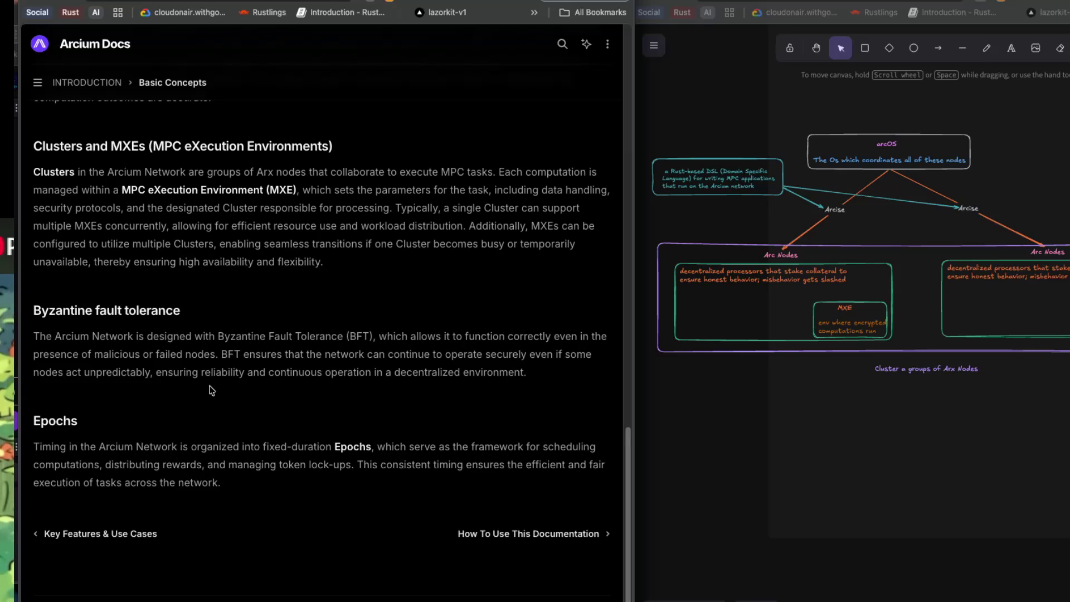
scroll(211, 390, "down", 1)
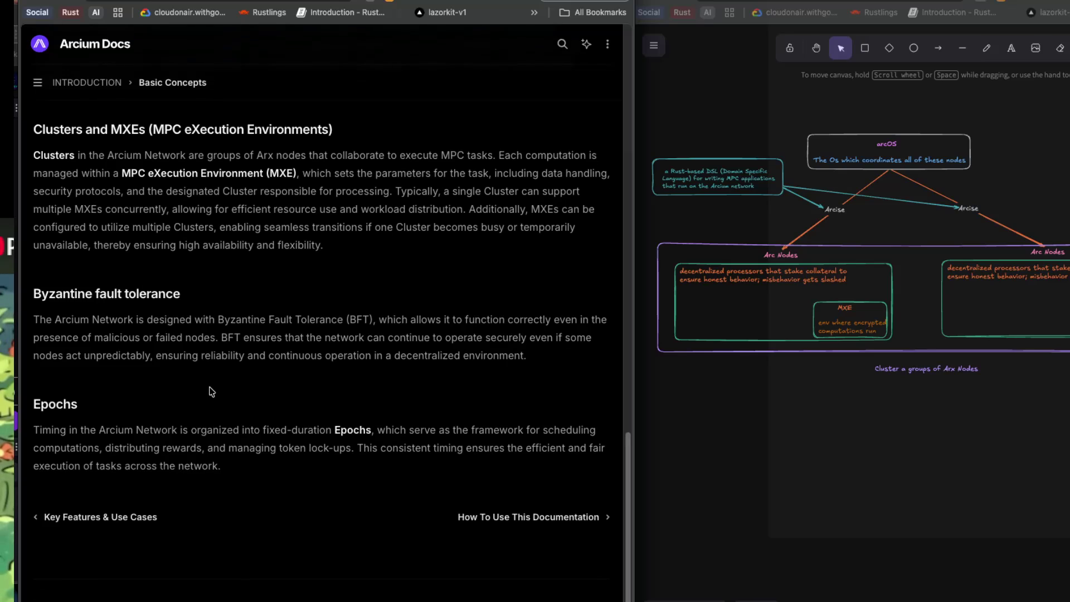
scroll(212, 391, "down", 3)
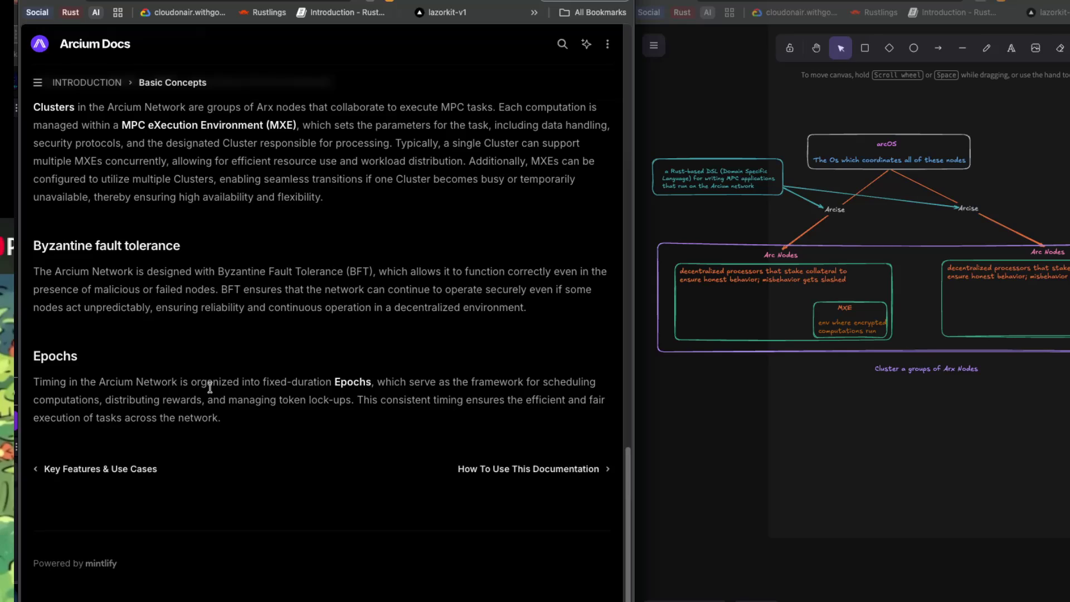
scroll(210, 388, "up", 1)
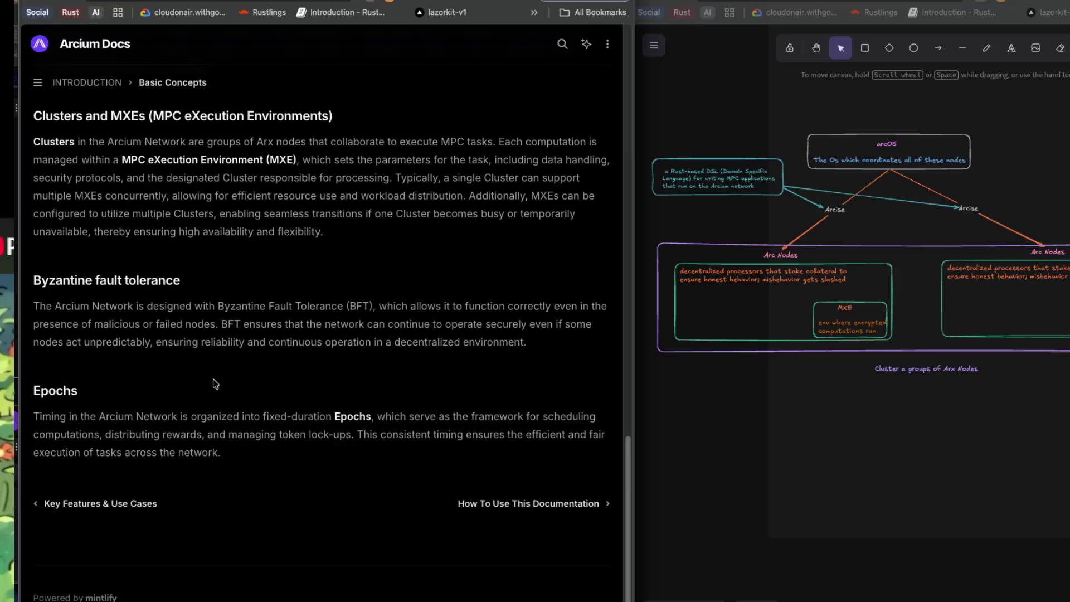
scroll(214, 375, "up", 1)
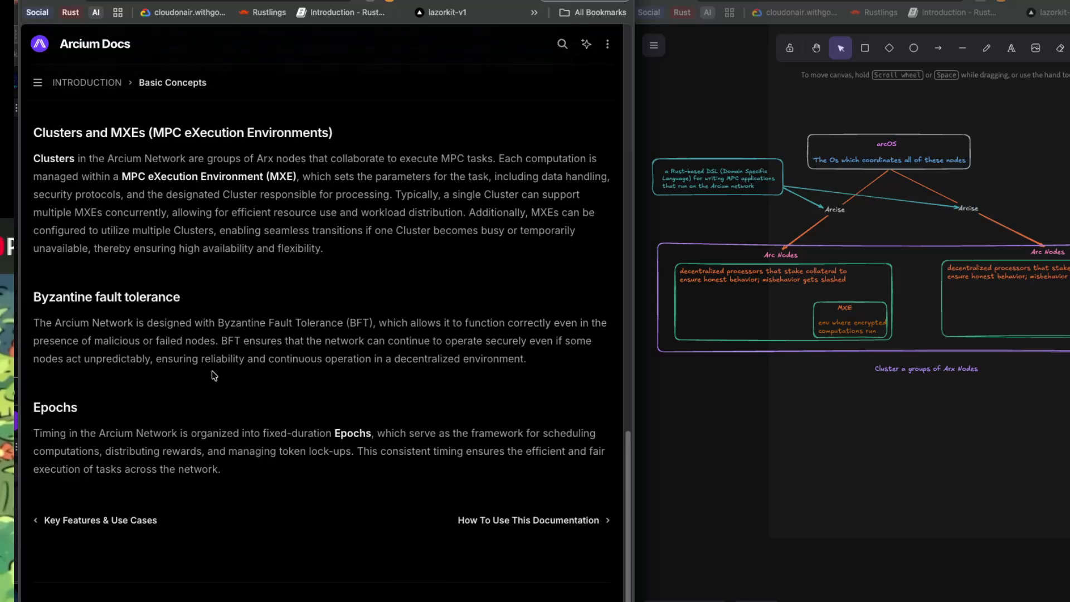
scroll(233, 379, "up", 1)
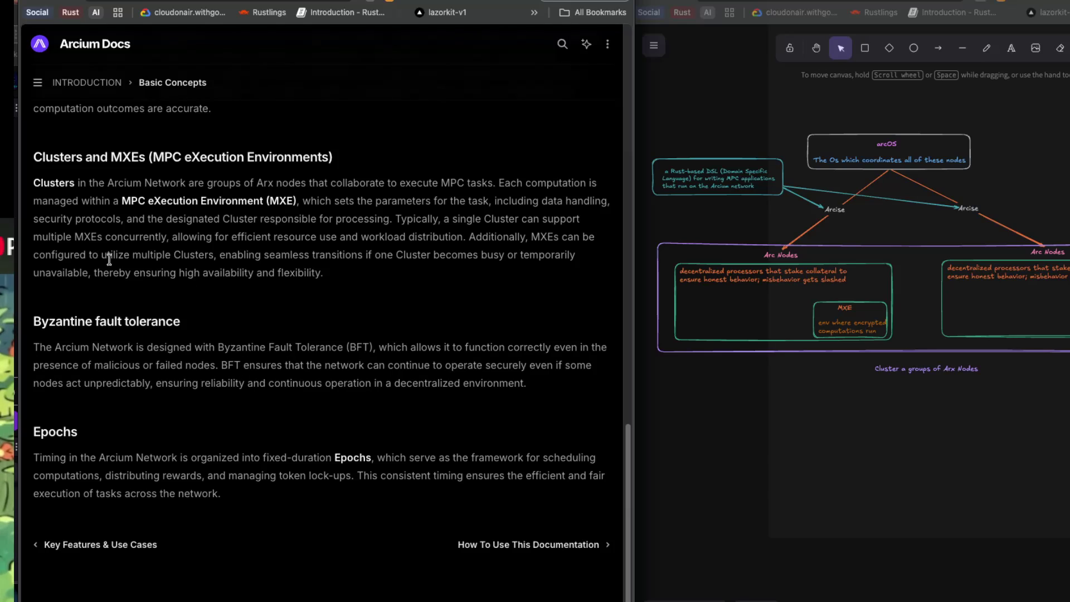
left_click_drag(132, 255, 244, 255)
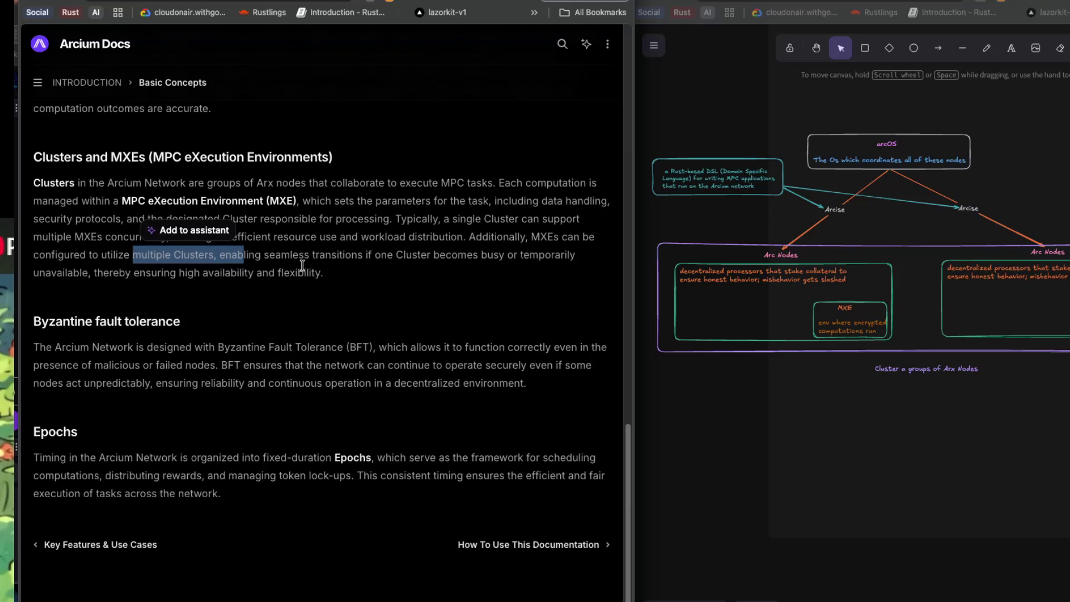
scroll(302, 265, "up", 5)
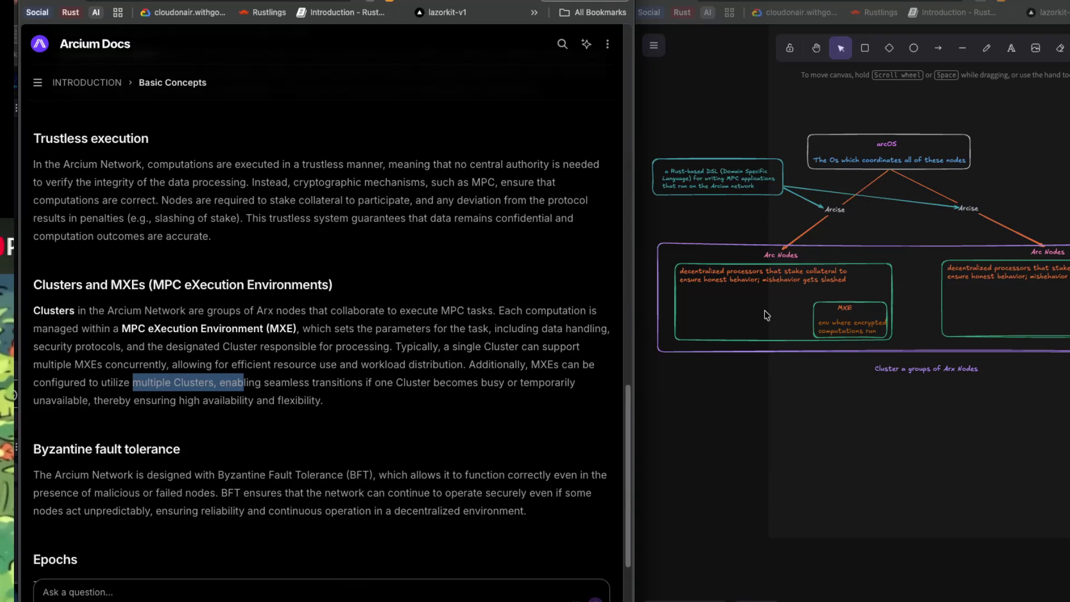
scroll(767, 315, "up", 1)
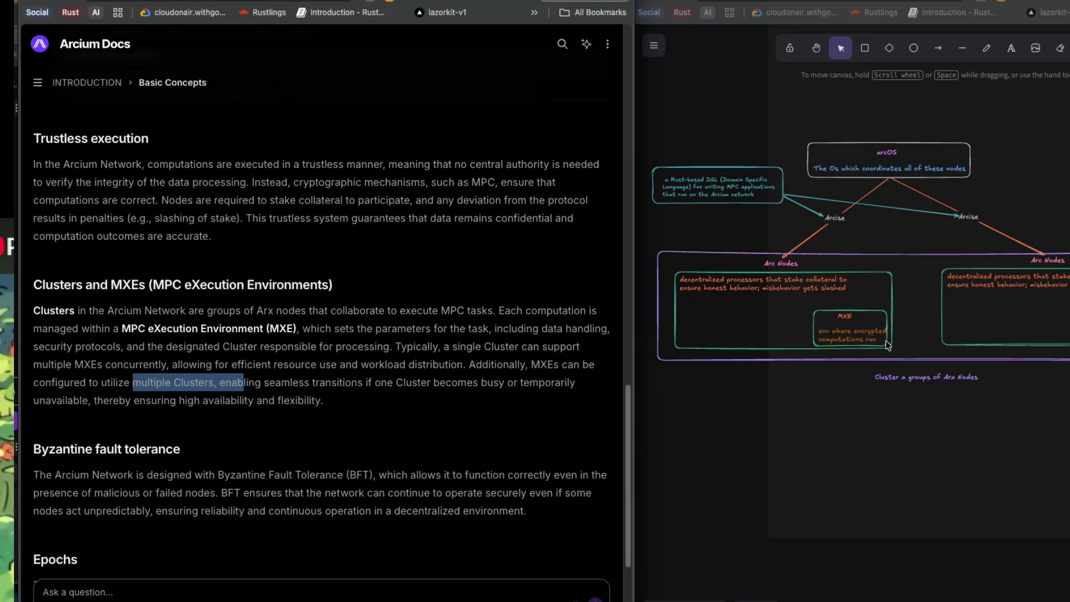
scroll(894, 313, "up", 2)
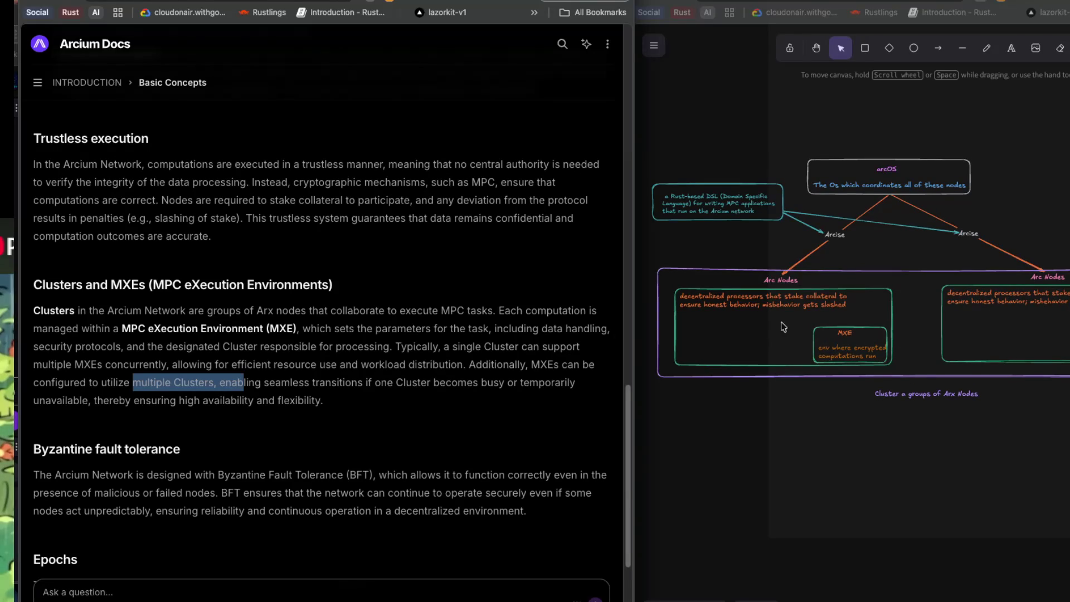
scroll(788, 327, "up", 5)
scroll(834, 322, "up", 1)
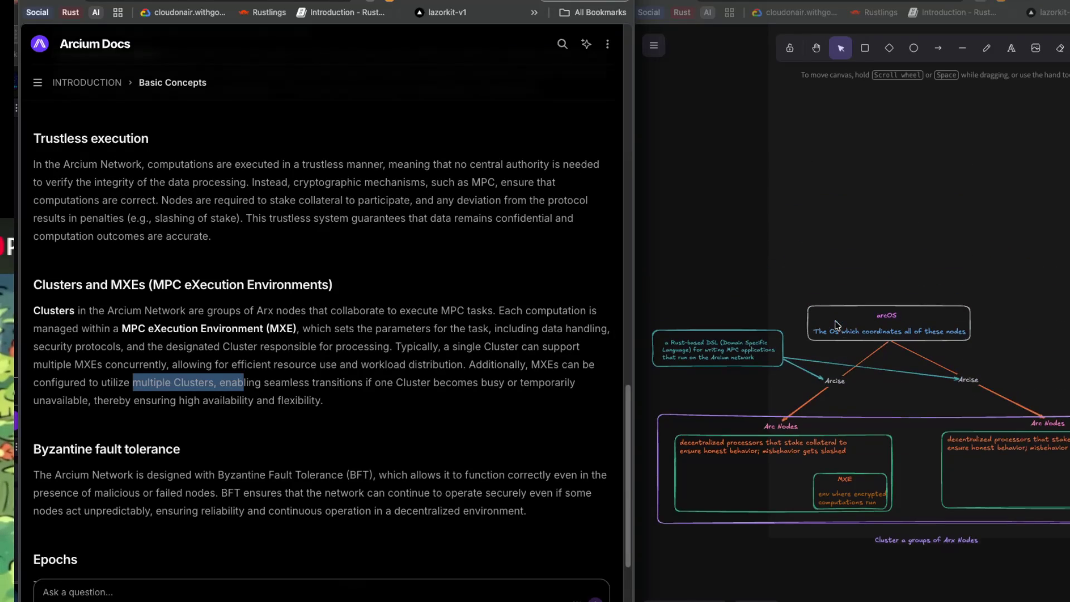
scroll(613, 328, "up", 1)
scroll(660, 324, "up", 2)
scroll(452, 323, "up", 3)
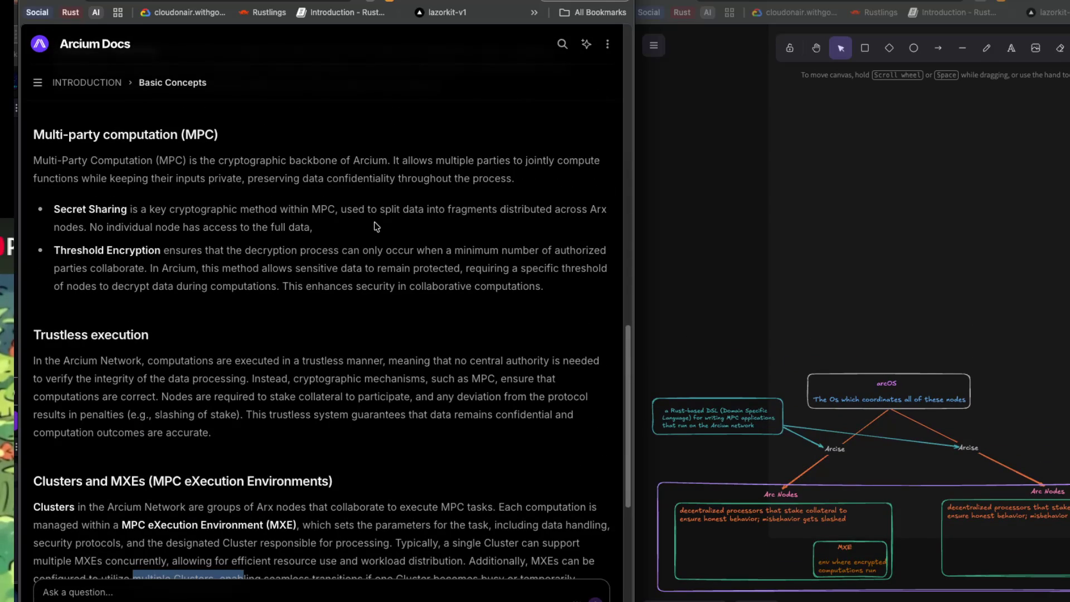
scroll(376, 226, "down", 1)
scroll(473, 268, "down", 1)
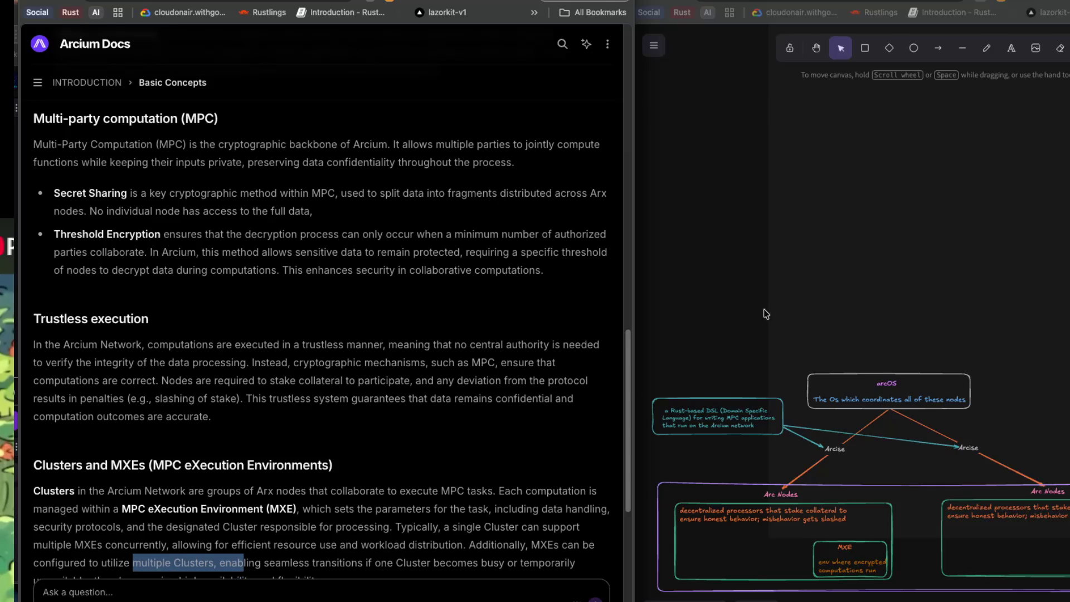
scroll(763, 310, "down", 2)
scroll(767, 308, "down", 1)
scroll(767, 309, "down", 1)
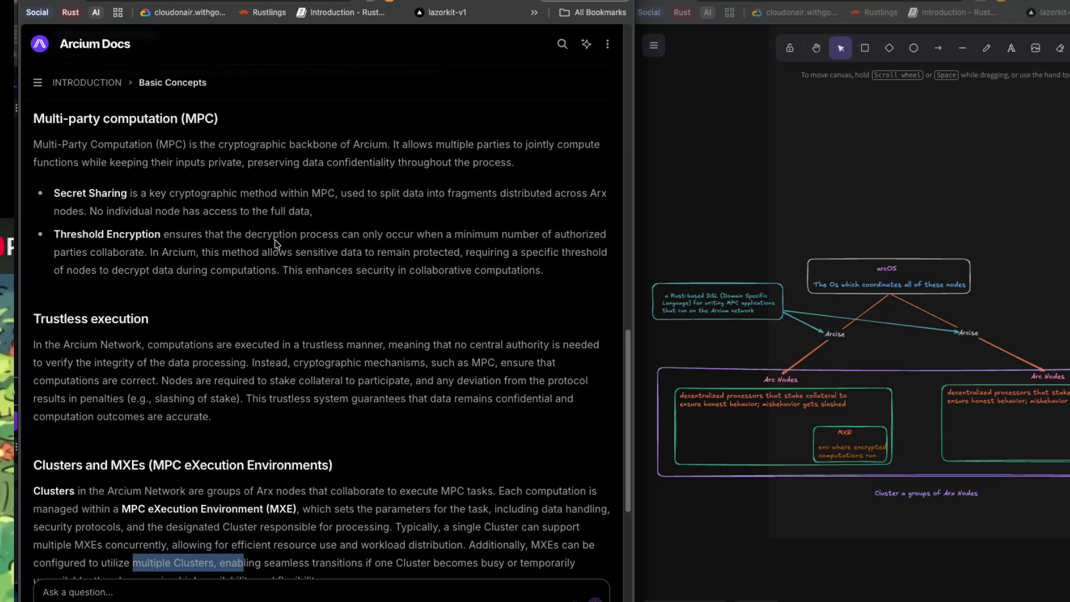
left_click_drag(342, 236, 462, 240)
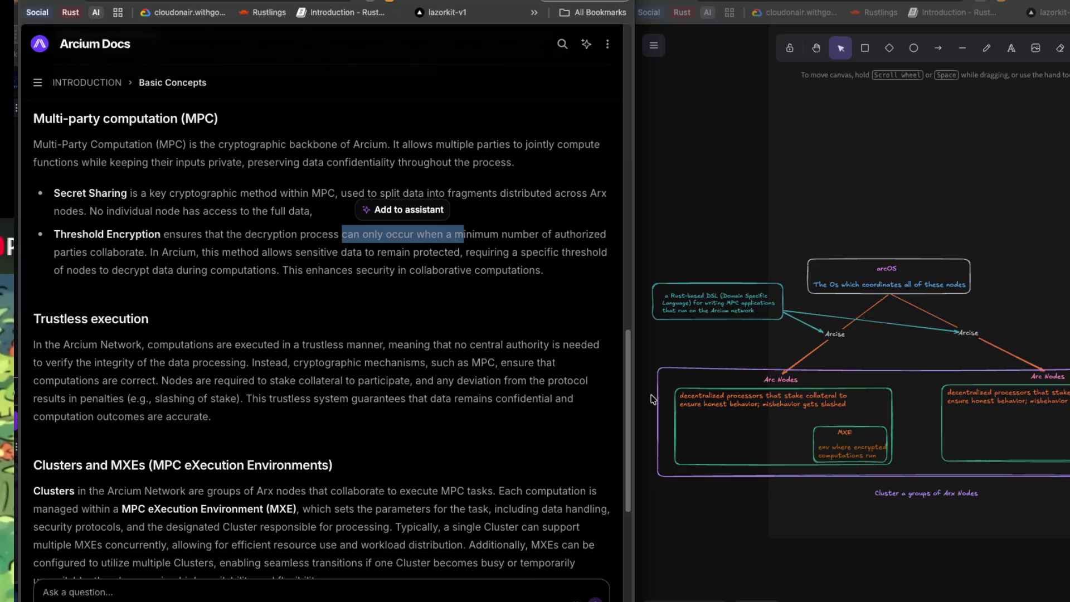
scroll(408, 363, "up", 1)
scroll(407, 362, "up", 1)
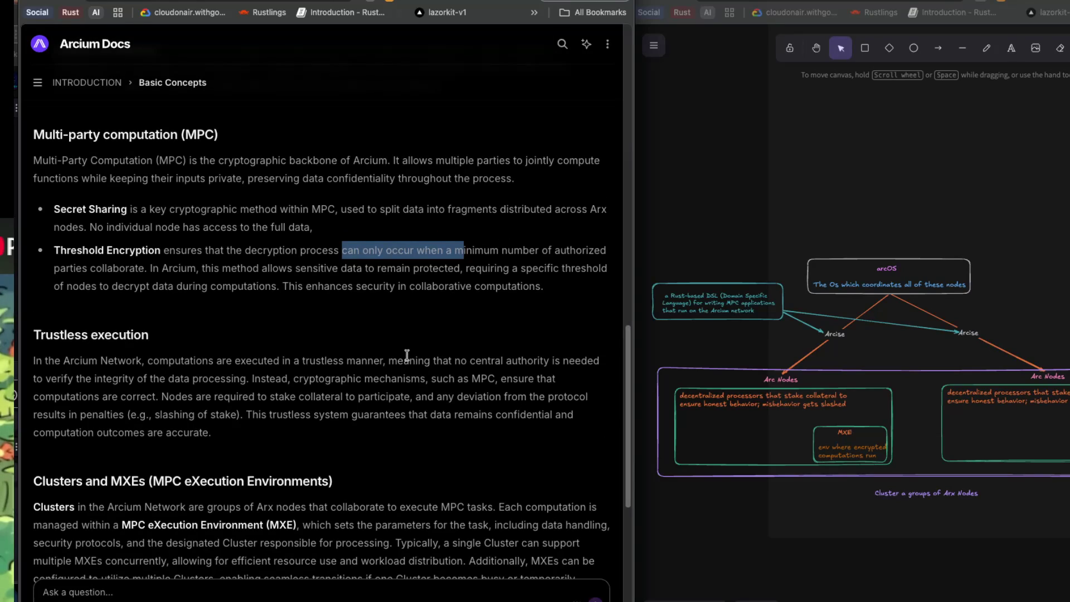
scroll(407, 355, "up", 2)
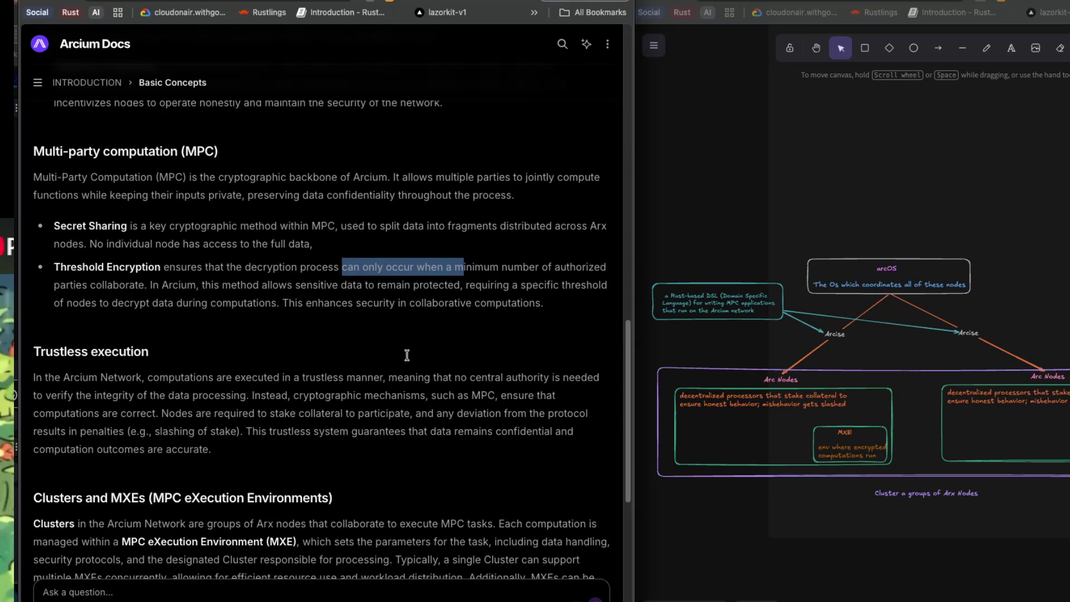
scroll(365, 343, "up", 5)
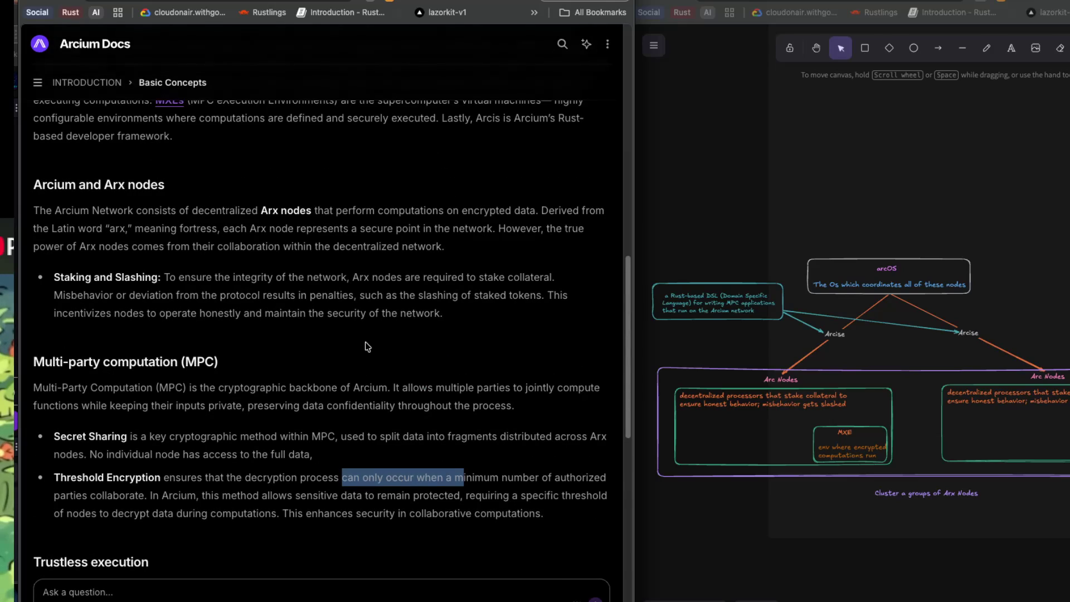
scroll(373, 341, "up", 2)
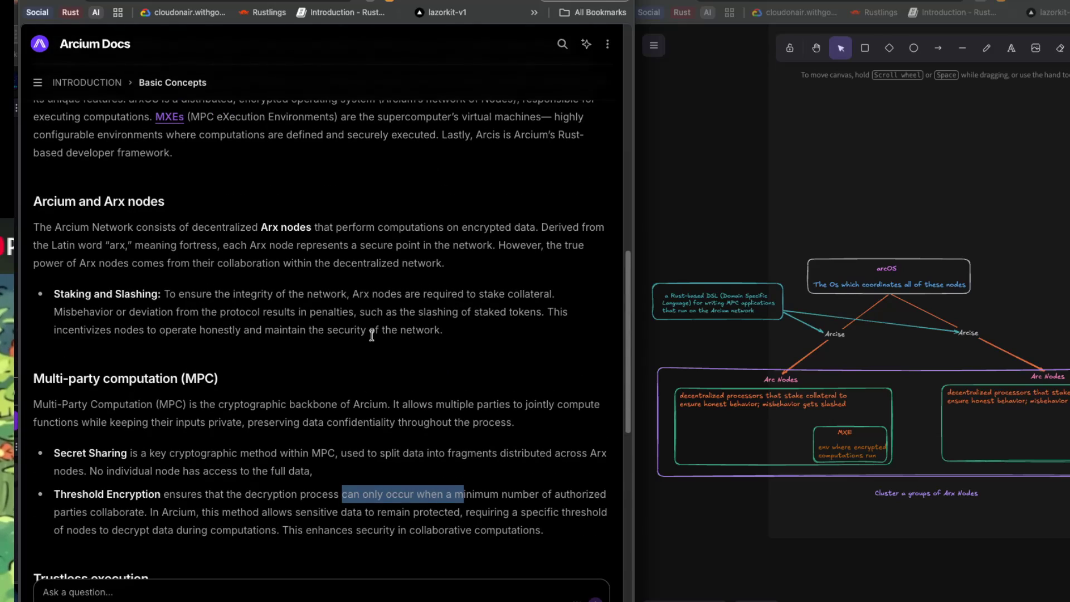
scroll(372, 340, "up", 3)
scroll(373, 333, "up", 4)
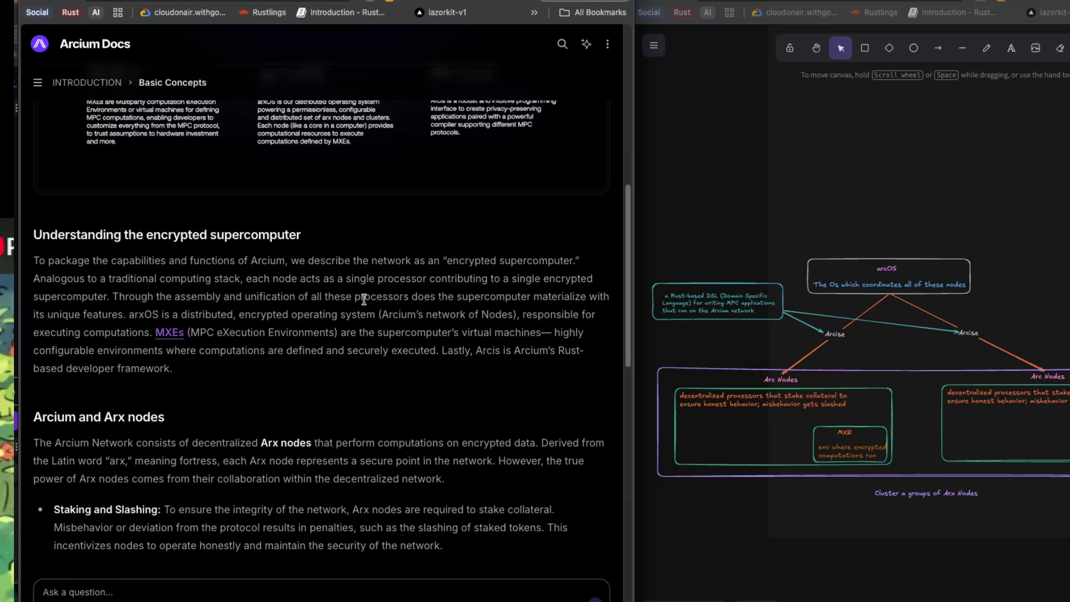
scroll(363, 299, "up", 2)
scroll(363, 299, "down", 15)
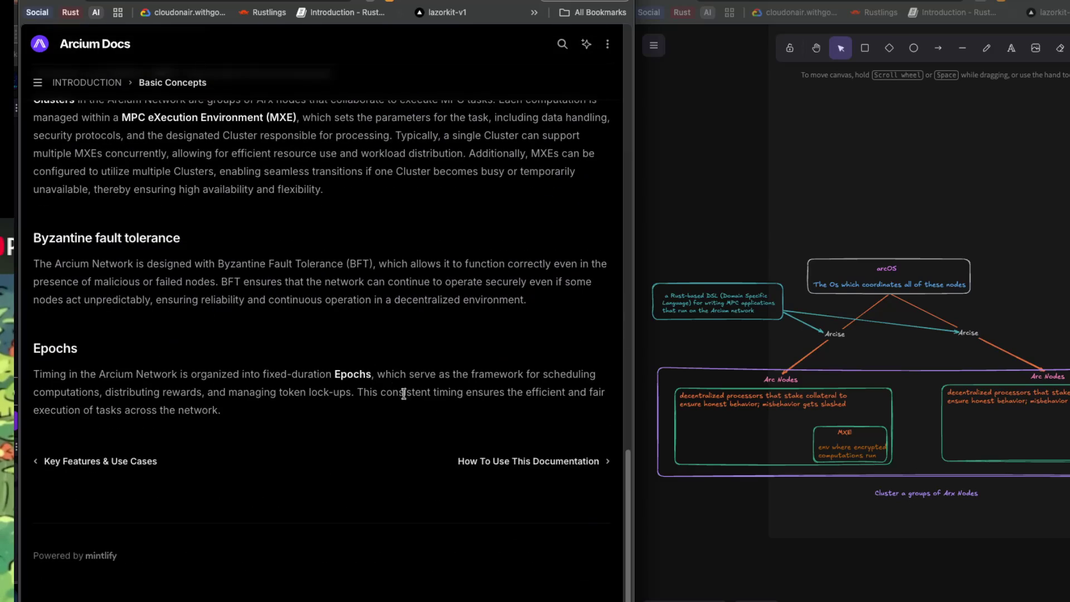
- Go to the How To Use This Documentation page and mark 'Recommended reading order'
left_click(533, 469)
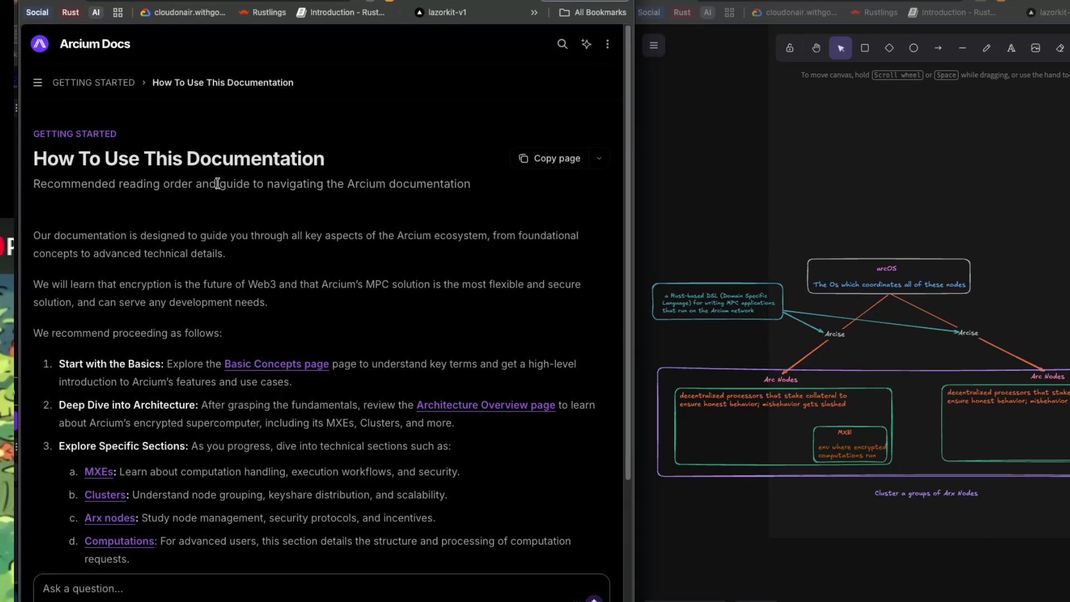
left_click_drag(33, 184, 223, 199)
scroll(223, 198, "down", 1)
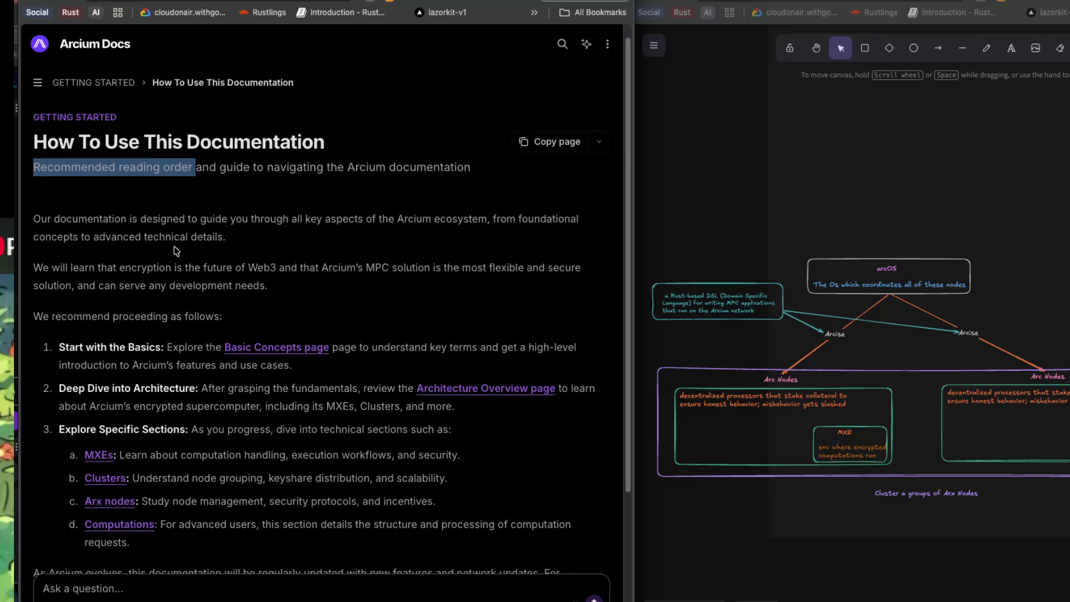
scroll(174, 246, "down", 1)
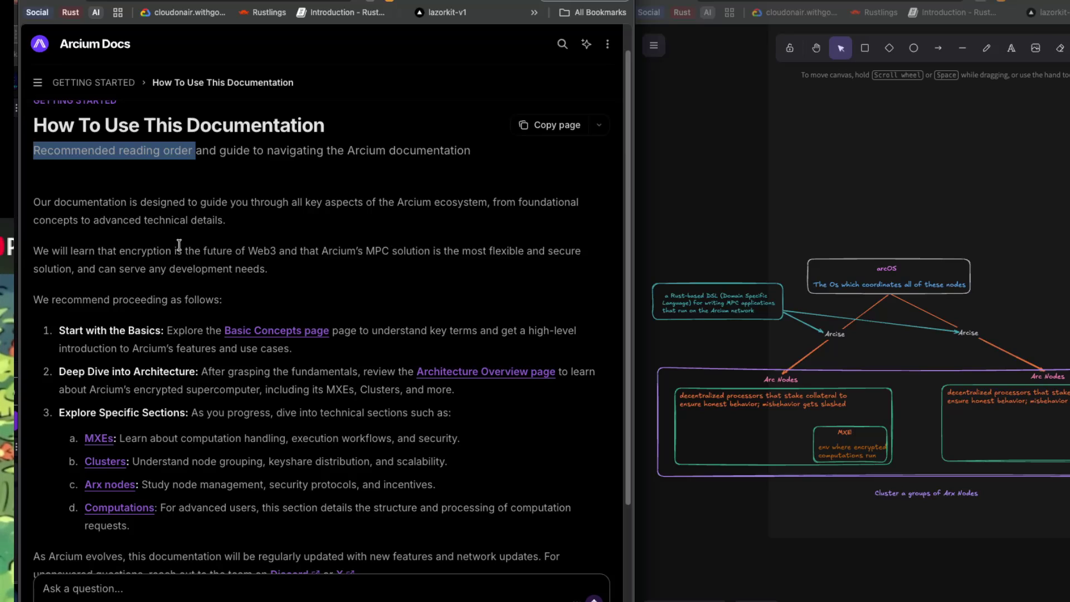
- Visit Basic Concepts, return to How To Use This Documentation, then switch to Perplexity
left_click(254, 332)
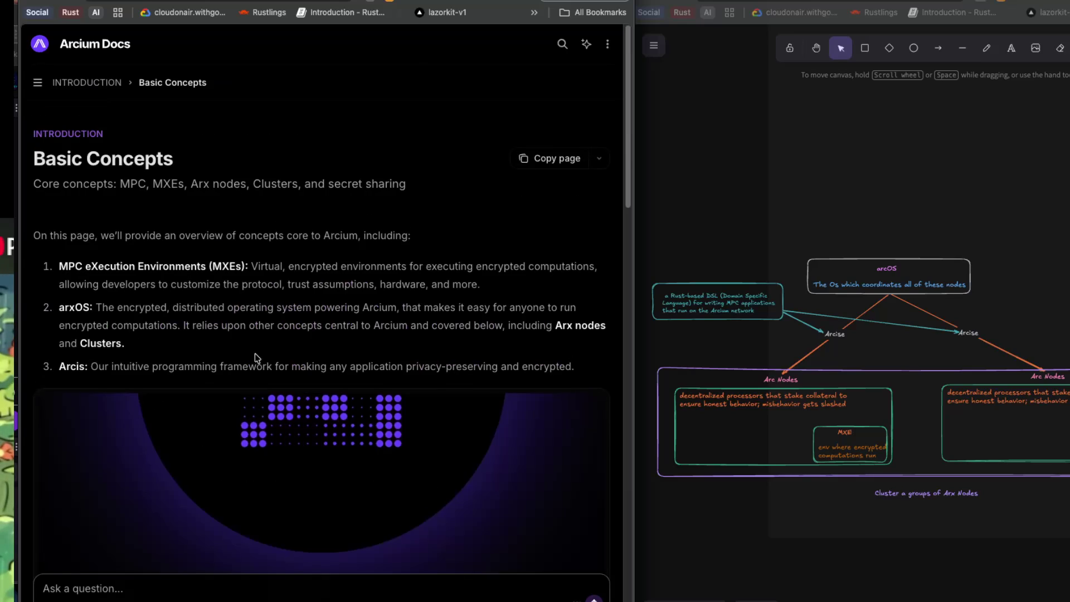
scroll(272, 390, "down", 5)
scroll(271, 390, "down", 10)
left_click(478, 456)
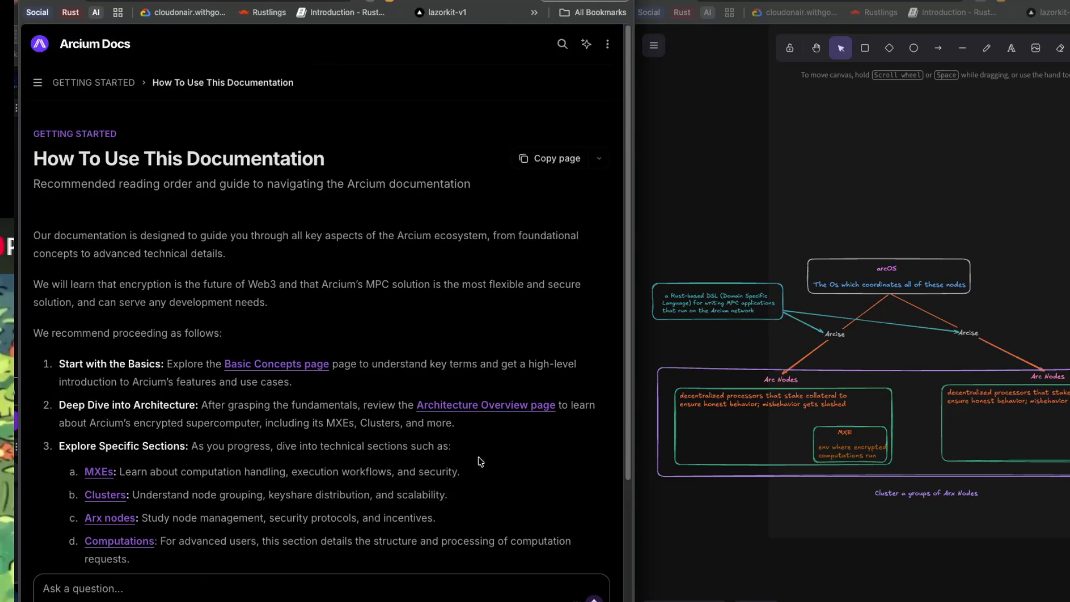
scroll(301, 377, "down", 1)
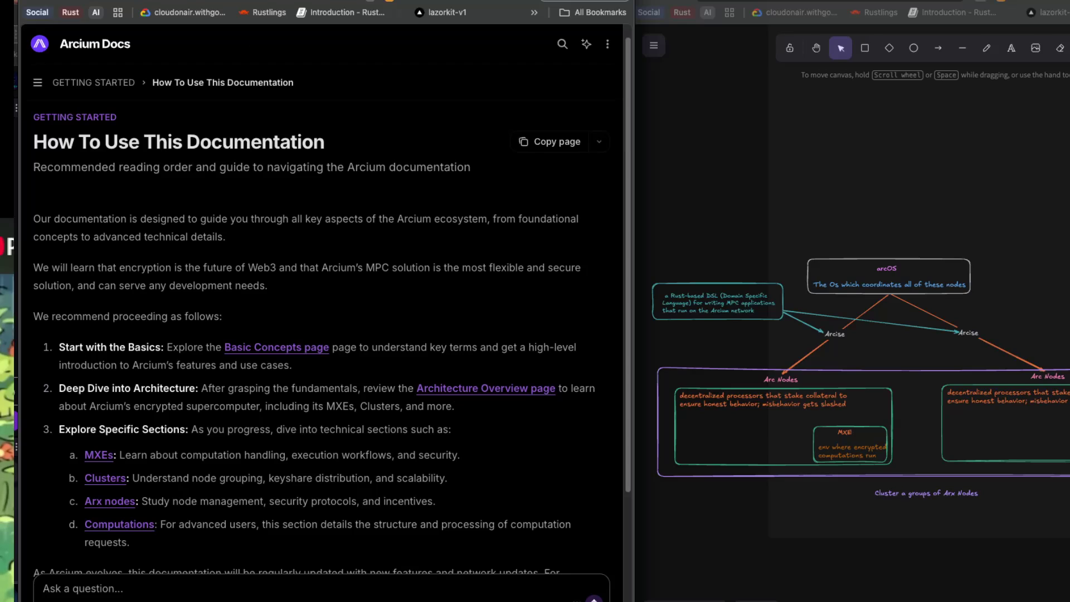
key("ctrl+Tab")
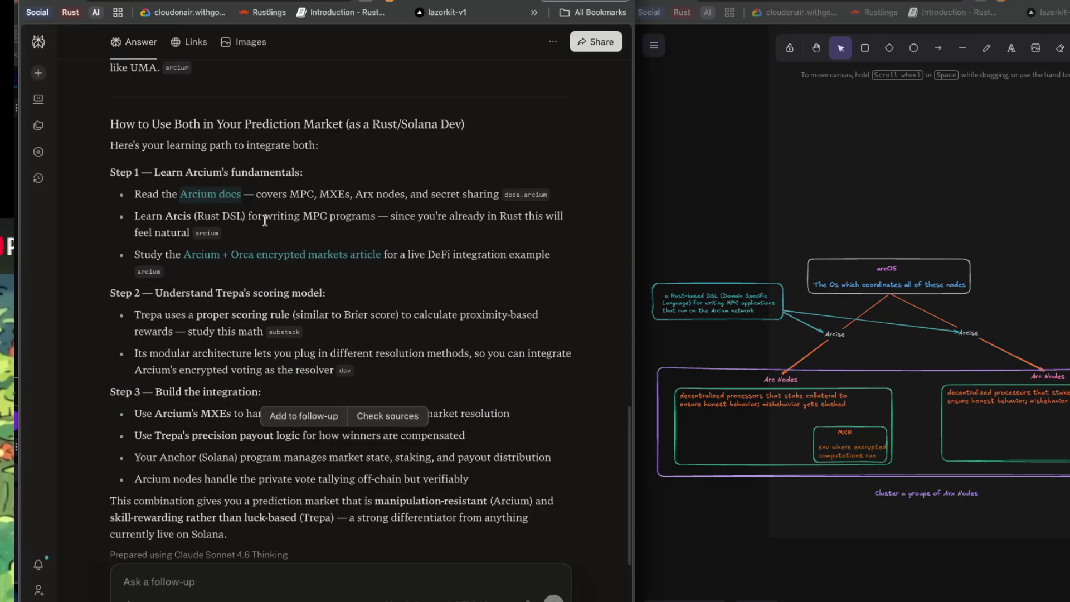
- Switch from the Perplexity learning-path answer back to the Arcium Docs tab
mouse_move(207, 236)
key("ctrl+Tab")
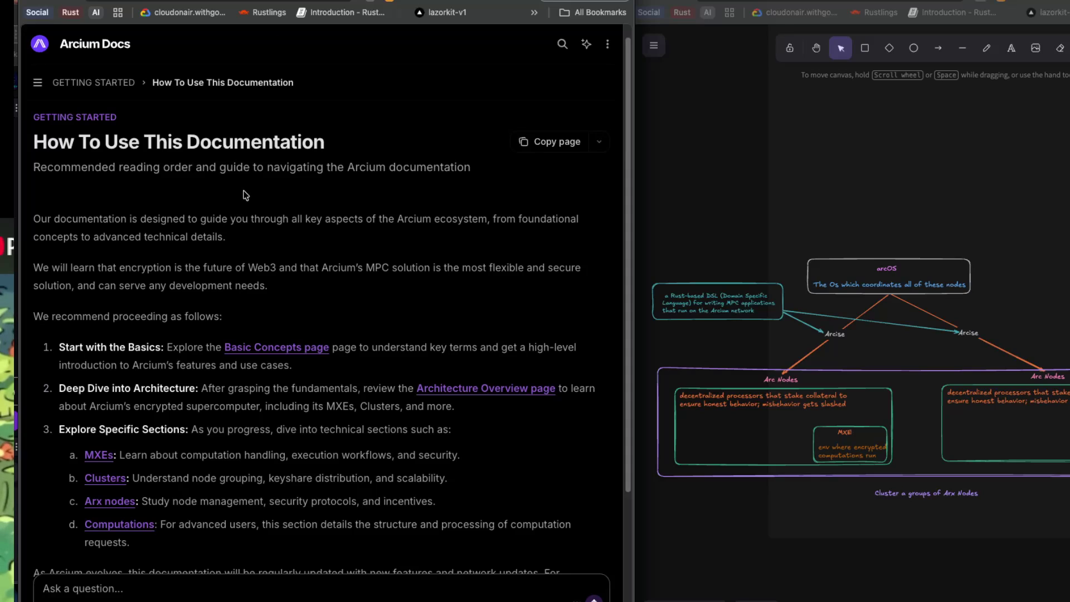
- Scroll to the bottom of How To Use This Documentation and follow the Discord invite link
scroll(246, 198, "down", 1)
scroll(246, 198, "down", 1)
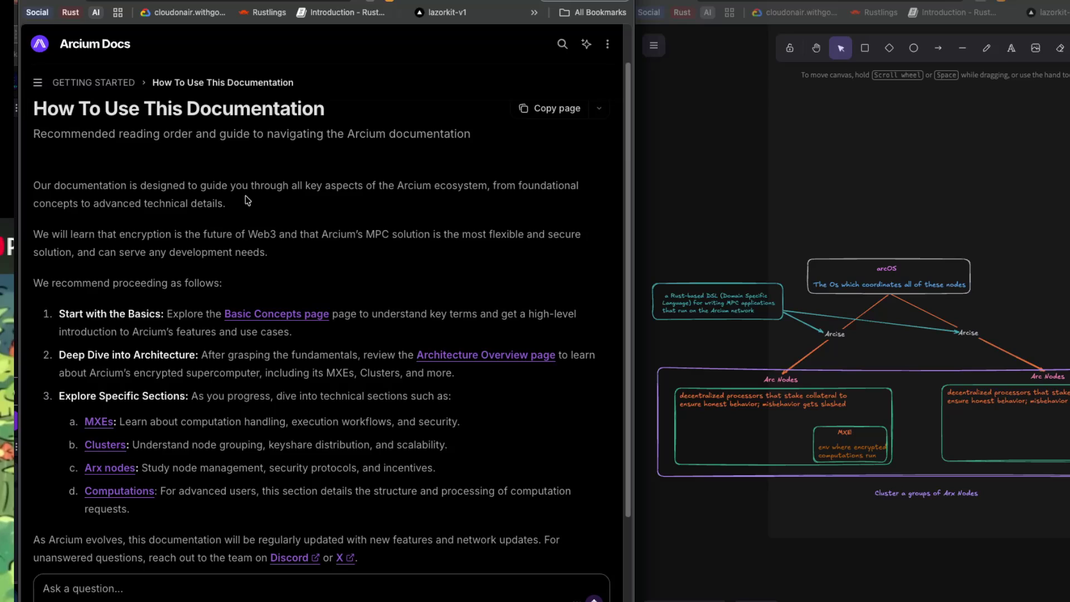
scroll(247, 199, "down", 3)
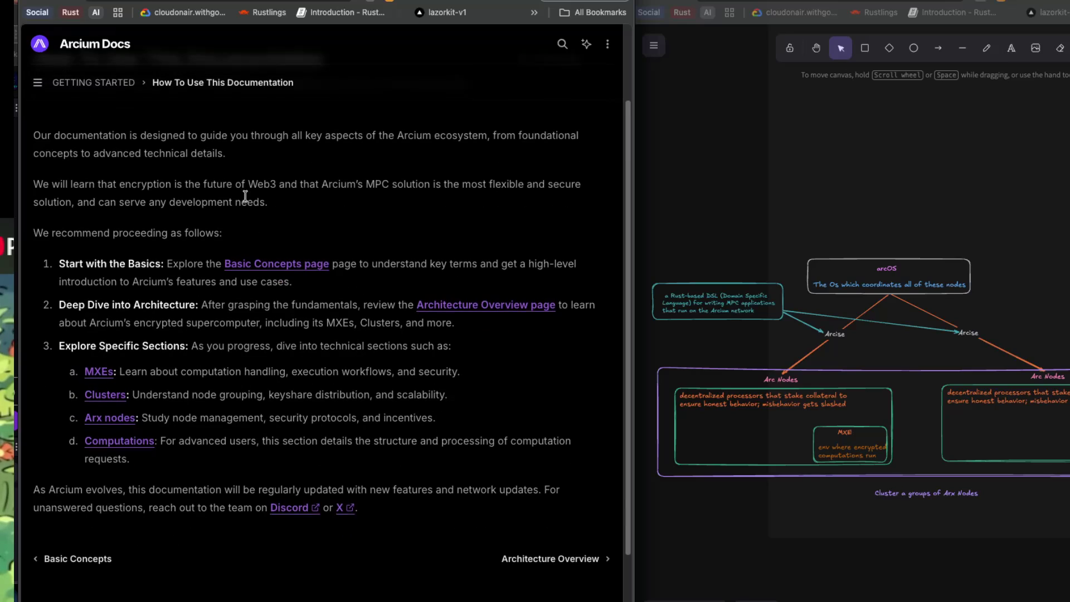
left_click(301, 492)
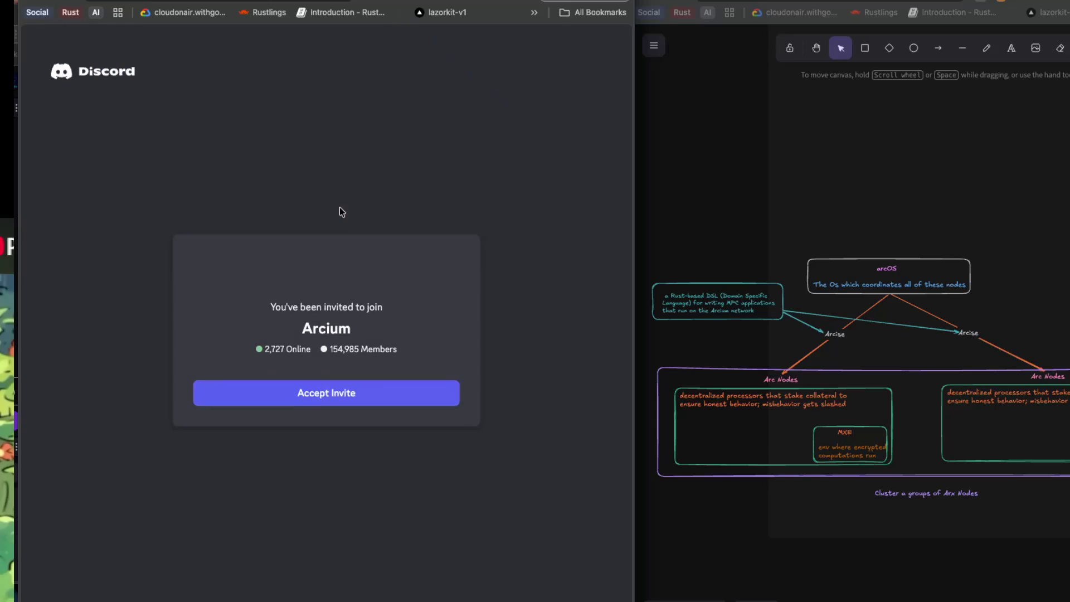
- Accept the Arcium invite, tick the human check box, and solve the pipe puzzle
left_click(345, 398)
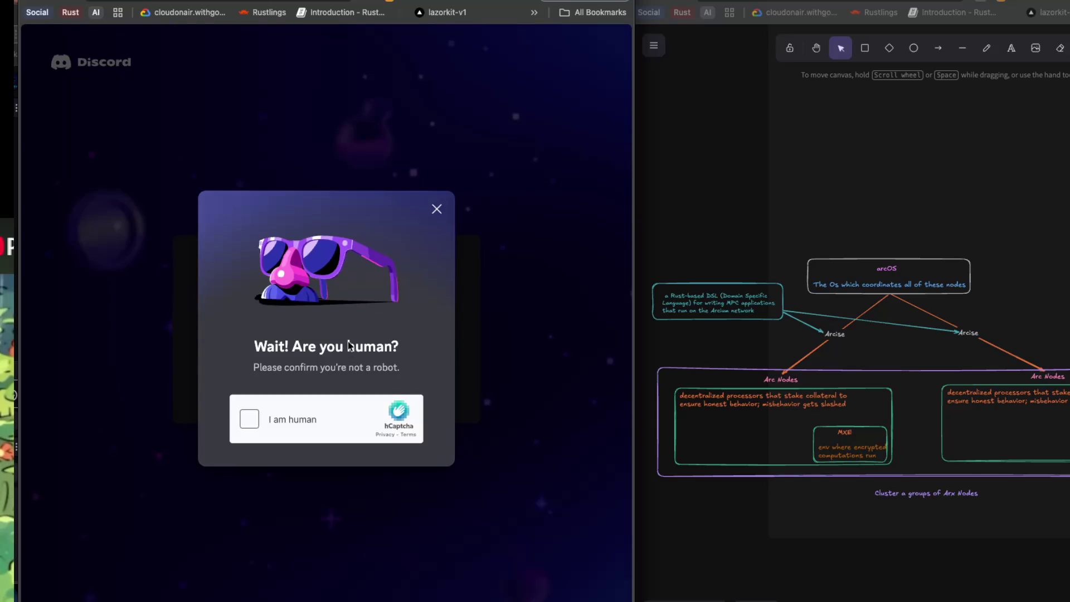
left_click(250, 422)
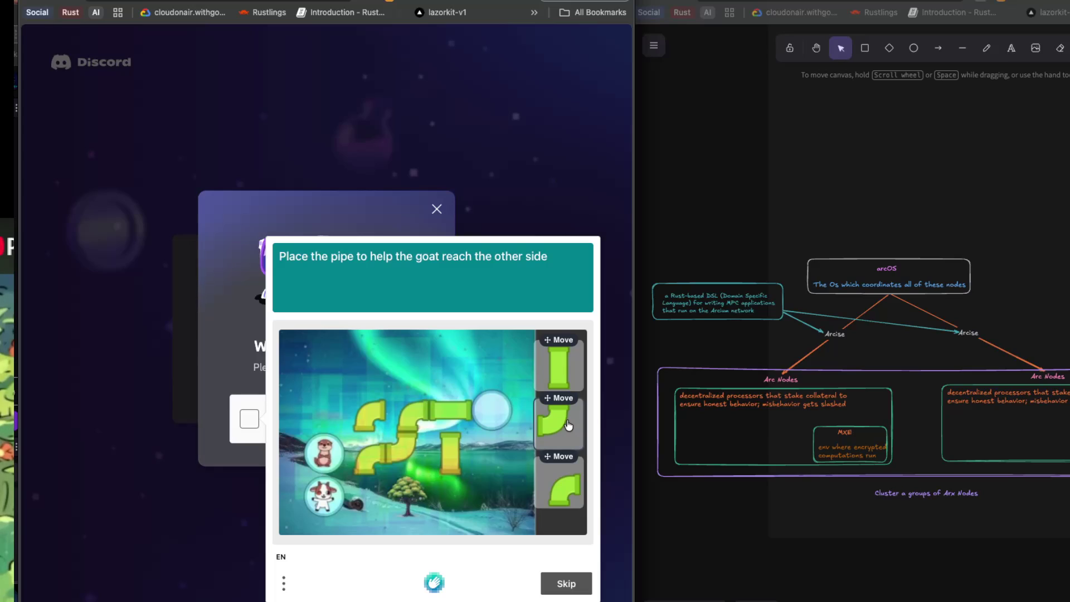
left_click_drag(568, 425, 564, 426)
mouse_move(560, 370)
left_mouse_down()
mouse_move(509, 384)
mouse_move(561, 393)
mouse_move(535, 420)
mouse_move(482, 420)
left_mouse_up()
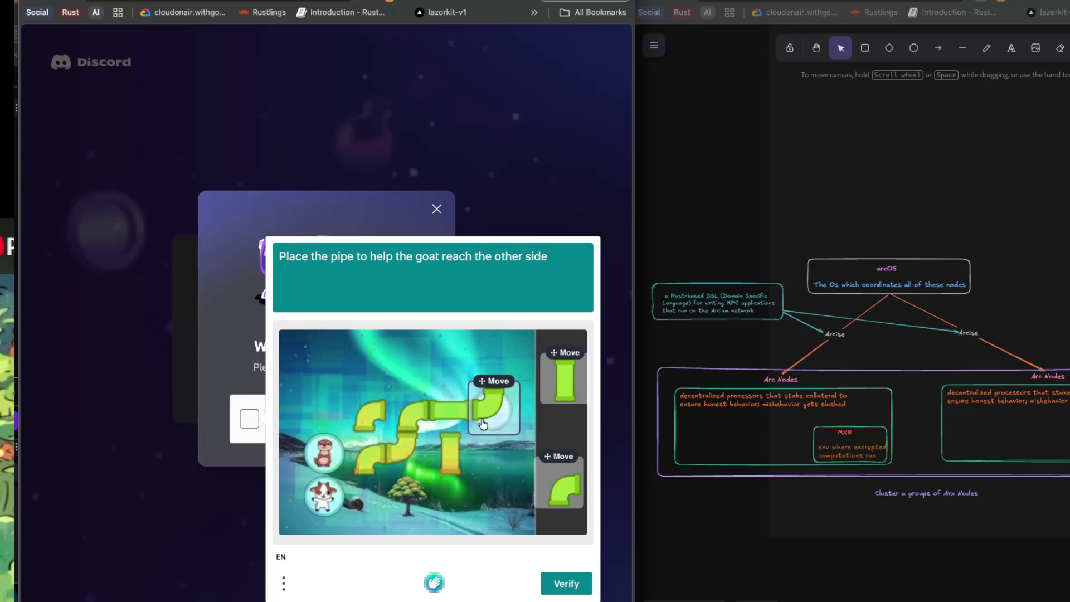
left_click(567, 584)
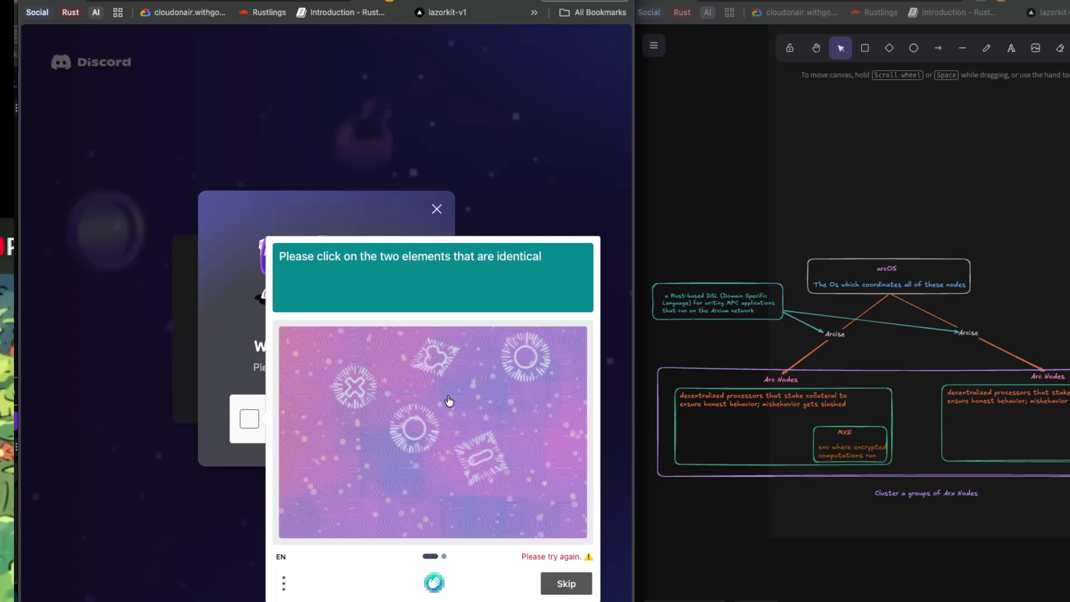
- Pick the matching identical elements in both challenges, then decline opening the Discord desktop app
left_click(416, 429)
left_click(527, 357)
left_click(566, 583)
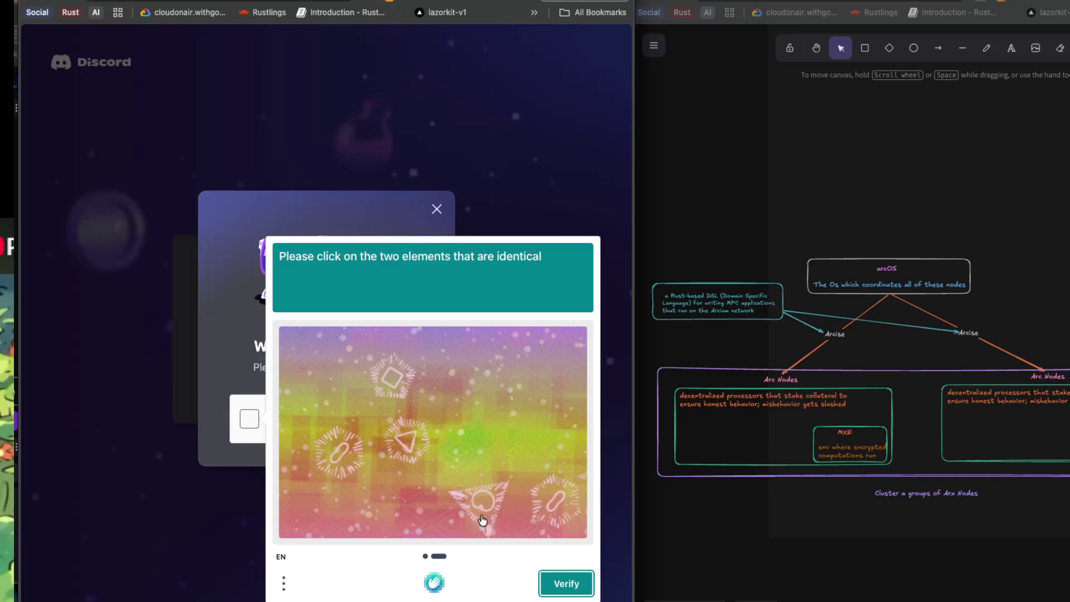
left_click(336, 443)
left_click(558, 507)
left_click(568, 584)
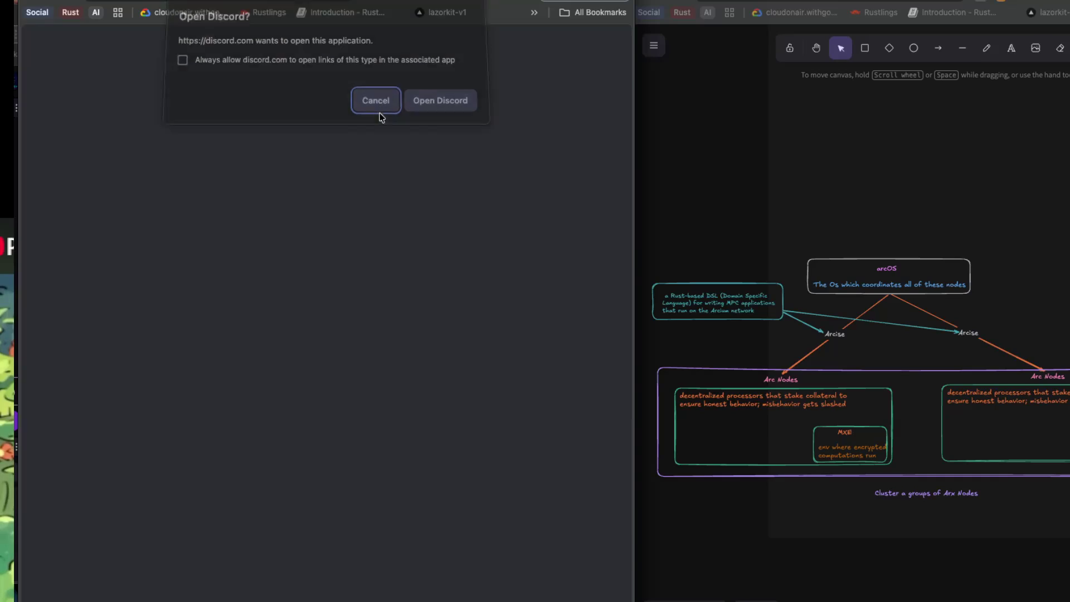
left_click(376, 113)
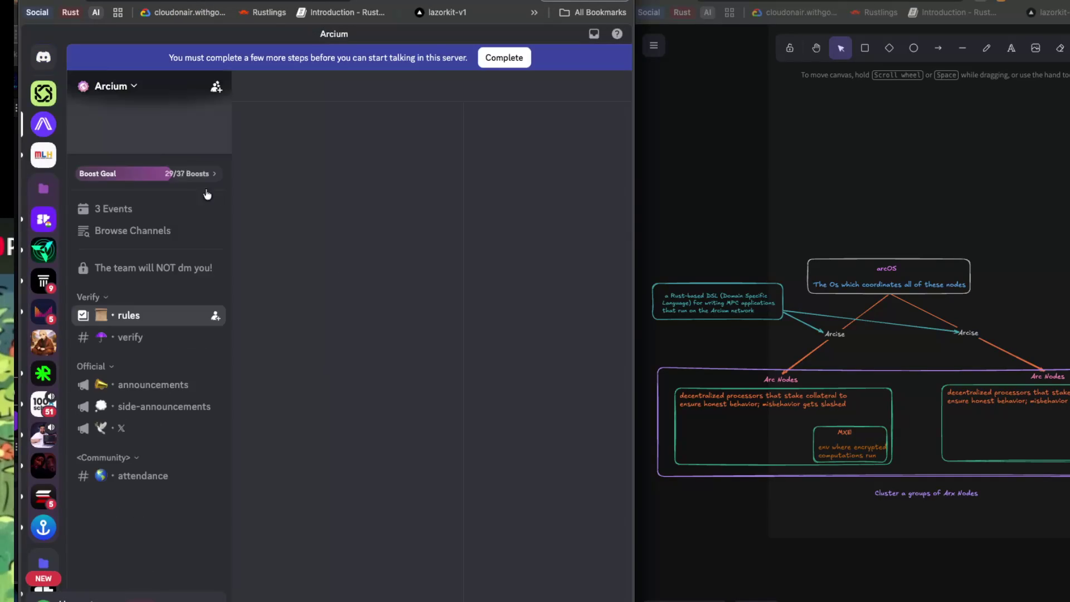
- Move a server into the Arcium folder and open the MLH server's #show-and-tell channel
left_click_drag(47, 106, 48, 118)
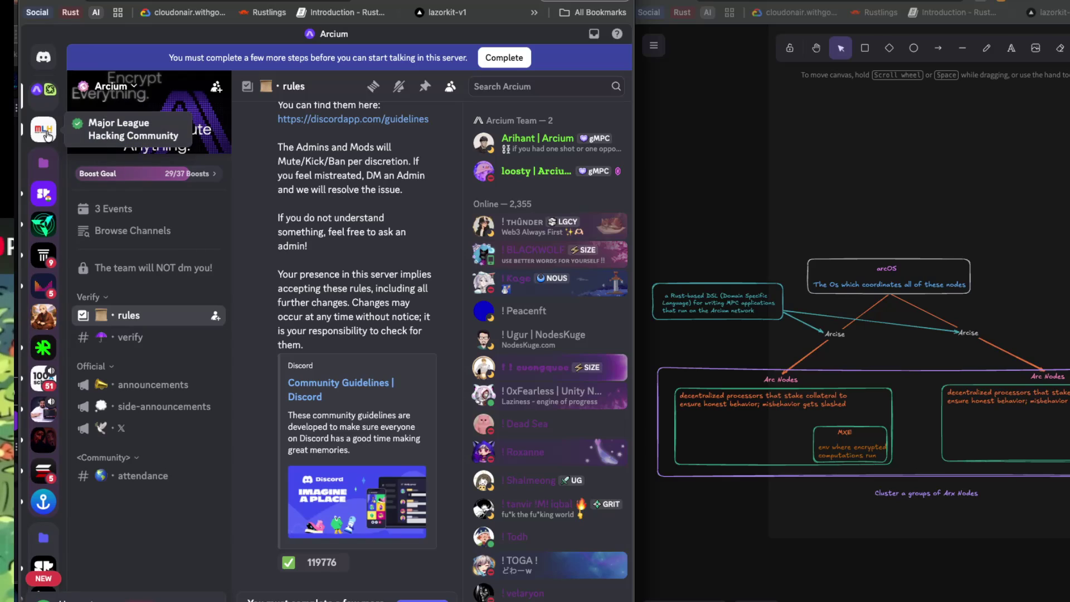
left_click(47, 134)
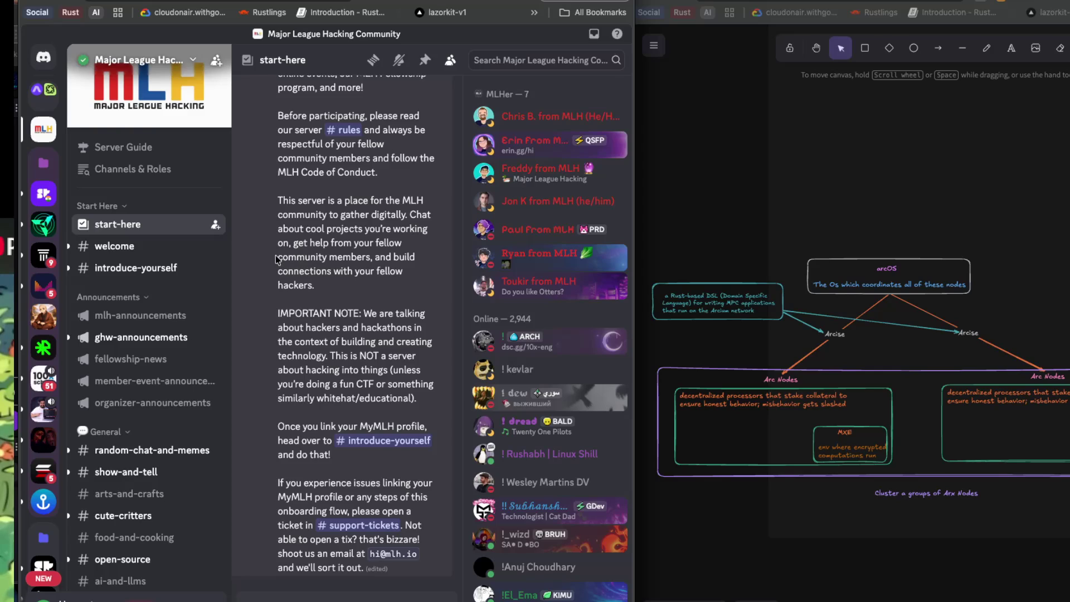
scroll(168, 304, "down", 3)
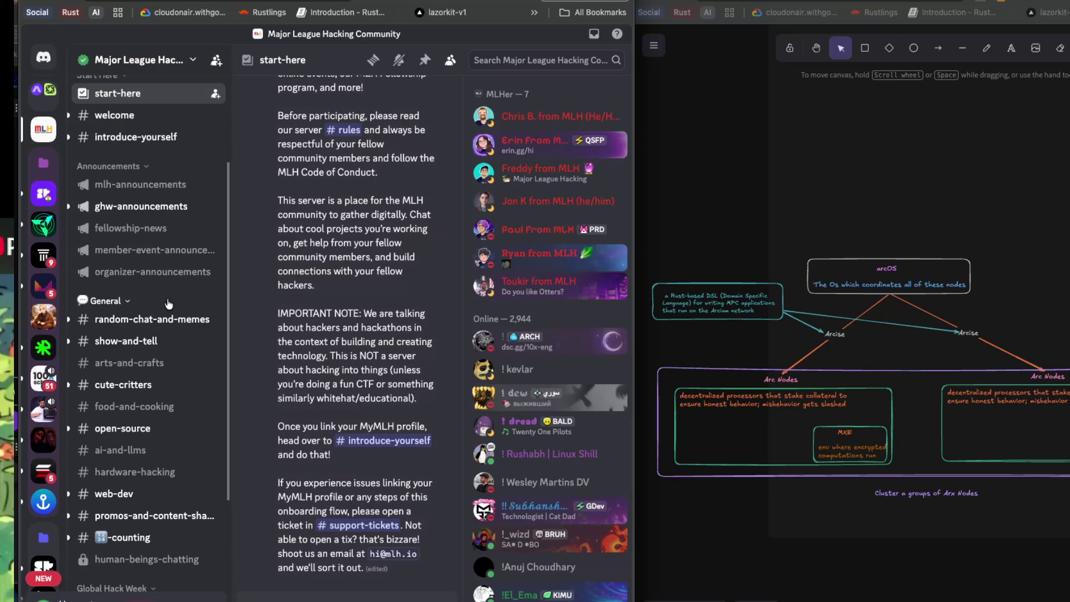
left_click(164, 353)
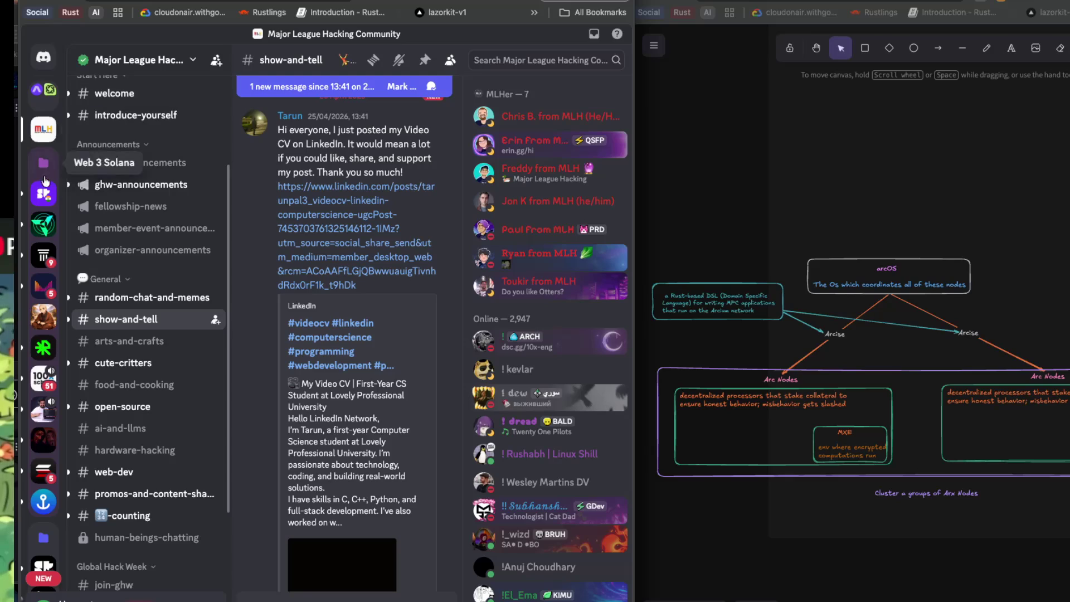
- Collapse the open server folders and switch back to Arcium Docs
left_click(43, 162)
left_click(47, 201)
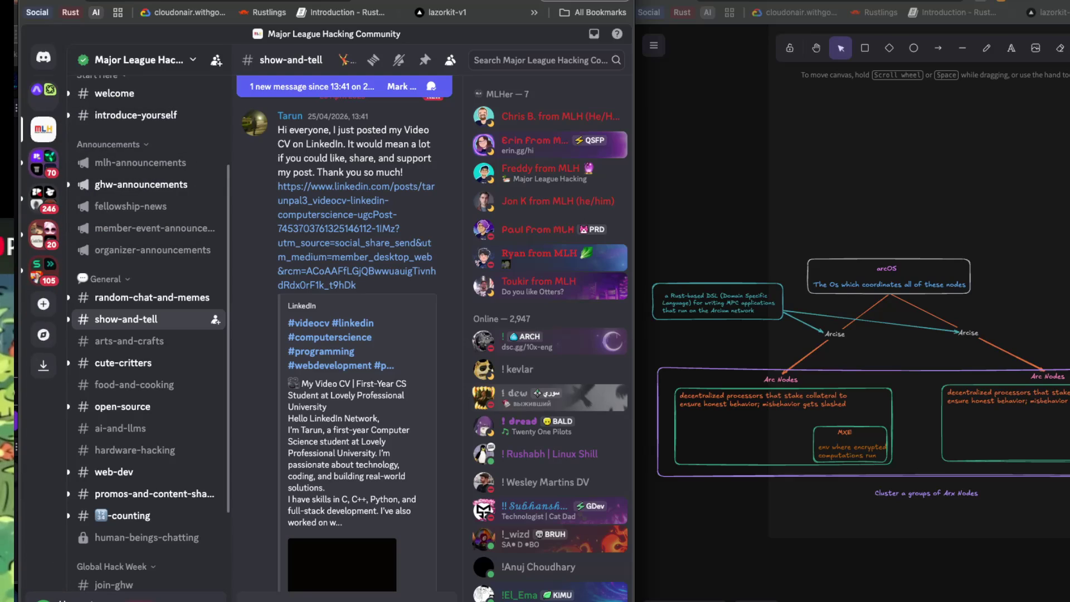
key("super+Tab")
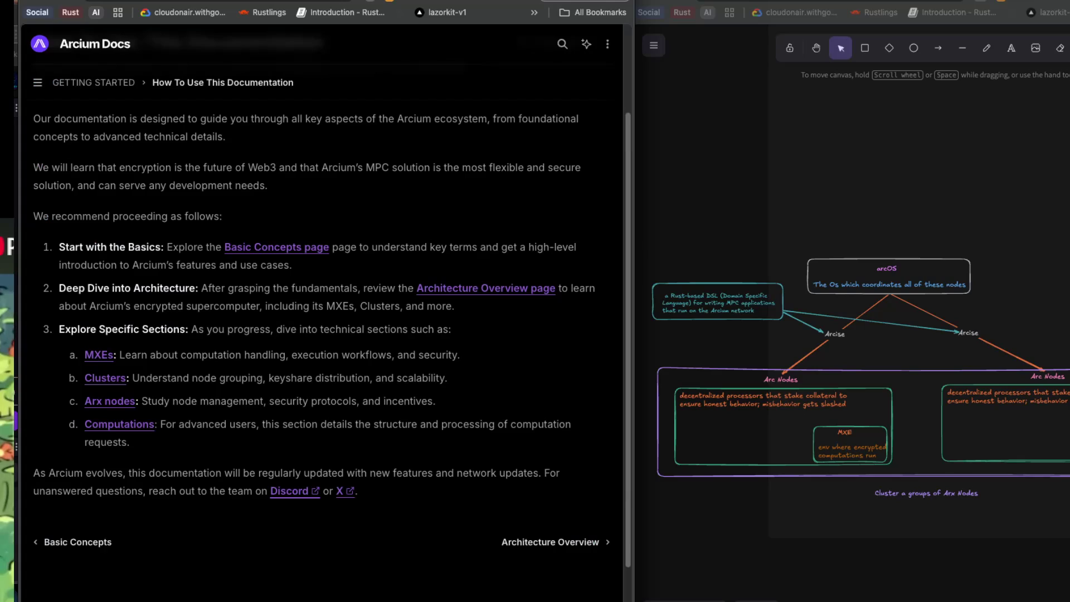
- Open the Architecture Overview page and select its sentence about advanced cryptographic techniques
left_click(552, 544)
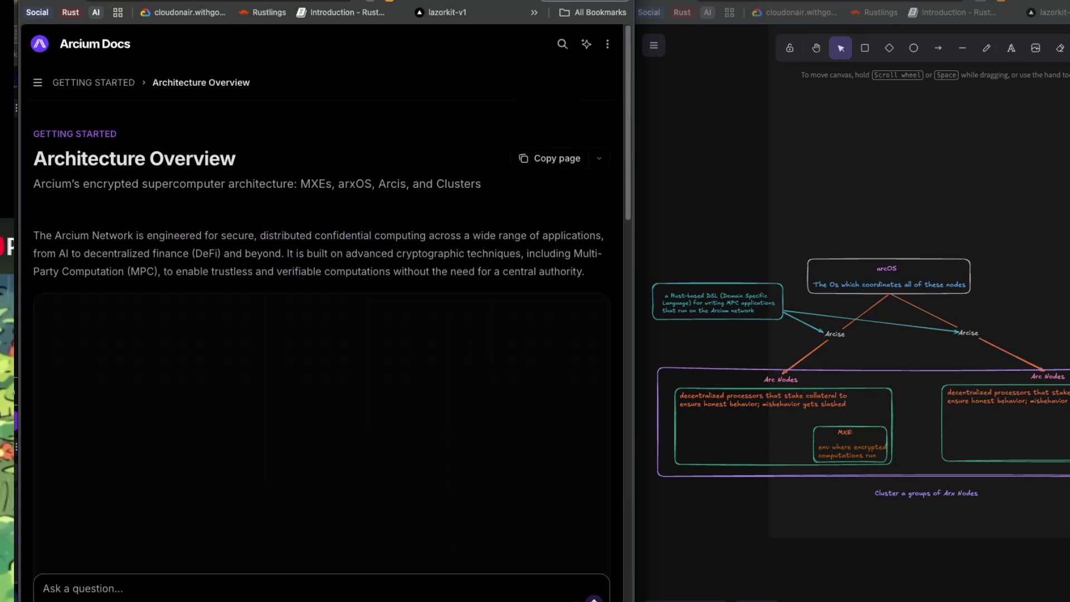
key("super+Tab")
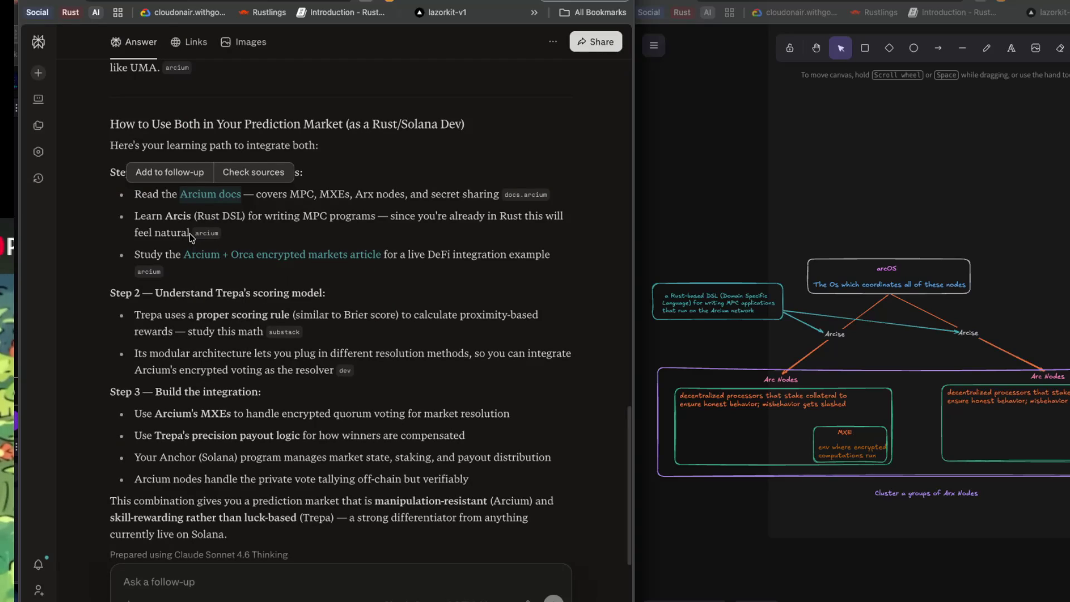
key("super+Tab")
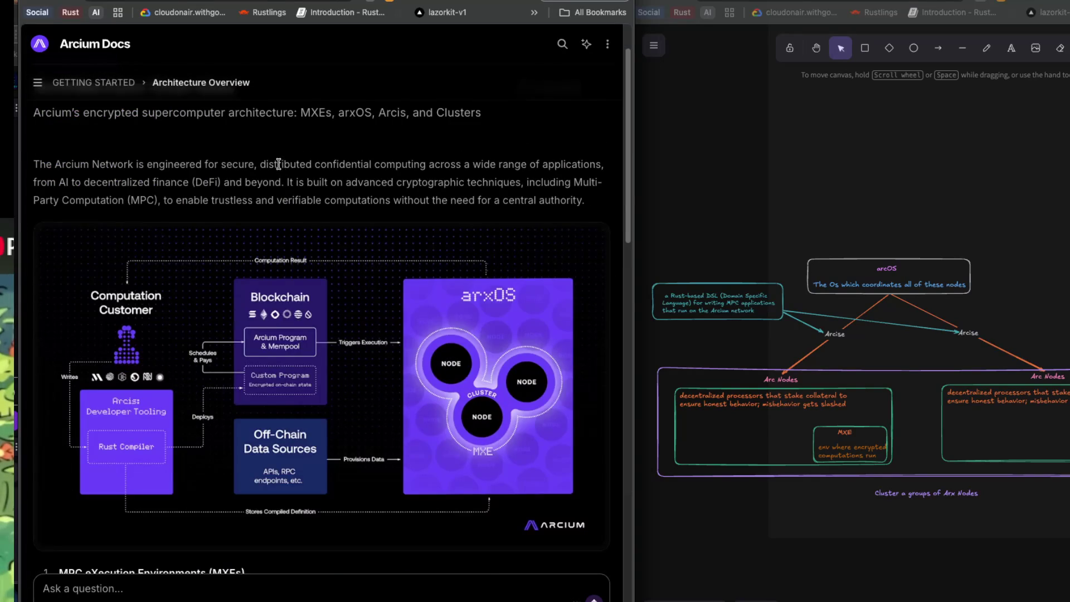
scroll(281, 168, "up", 2)
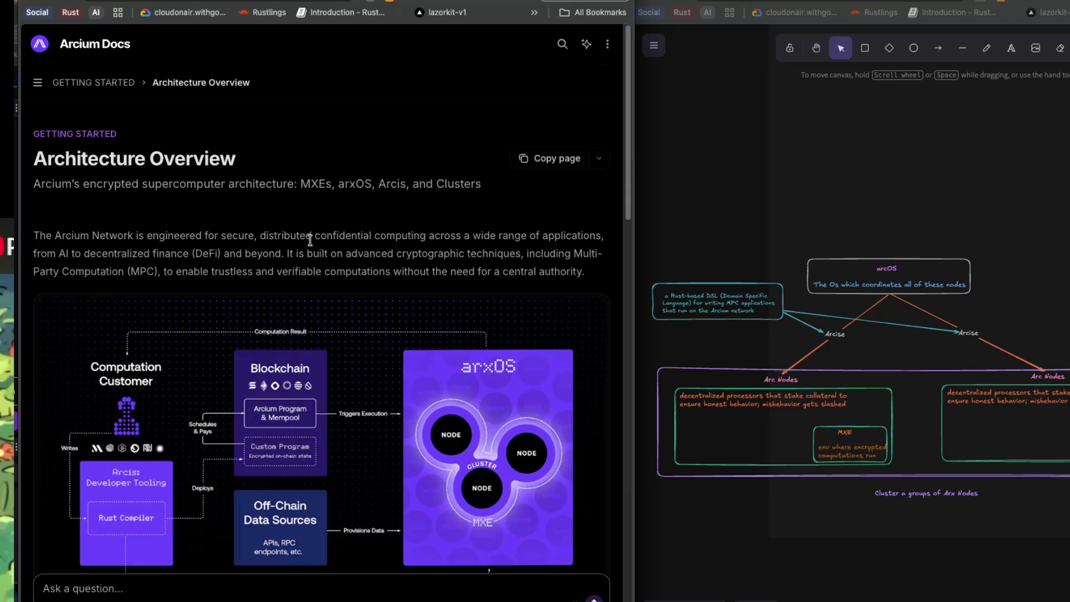
left_click_drag(285, 253, 539, 256)
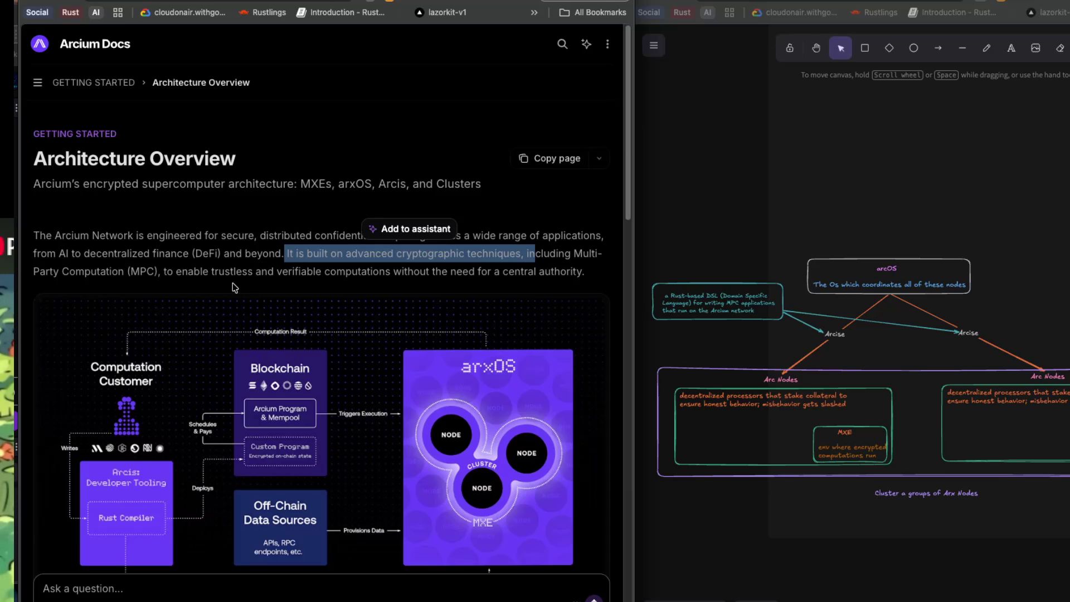
- Scroll down to the arxOS architecture diagram, enlarge it, and bring up its image options
scroll(232, 283, "down", 2)
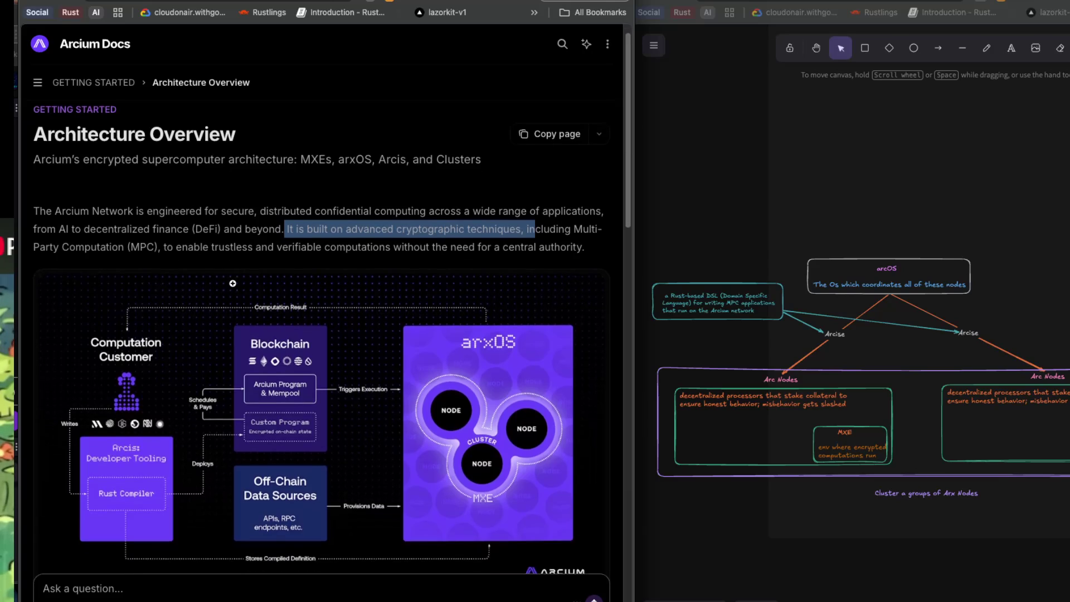
scroll(232, 282, "down", 1)
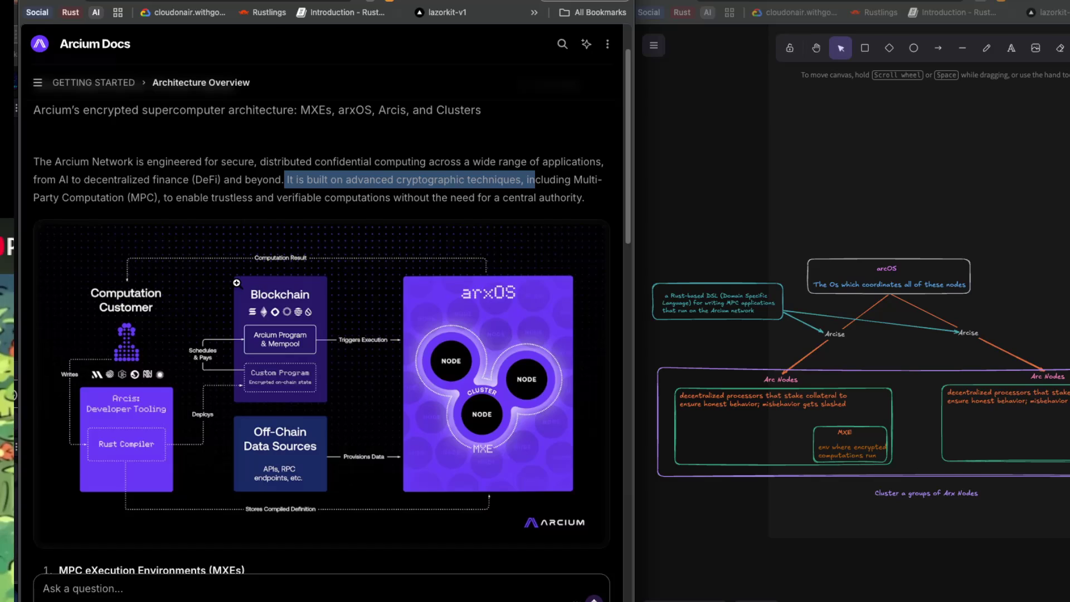
scroll(234, 281, "down", 1)
scroll(237, 282, "down", 1)
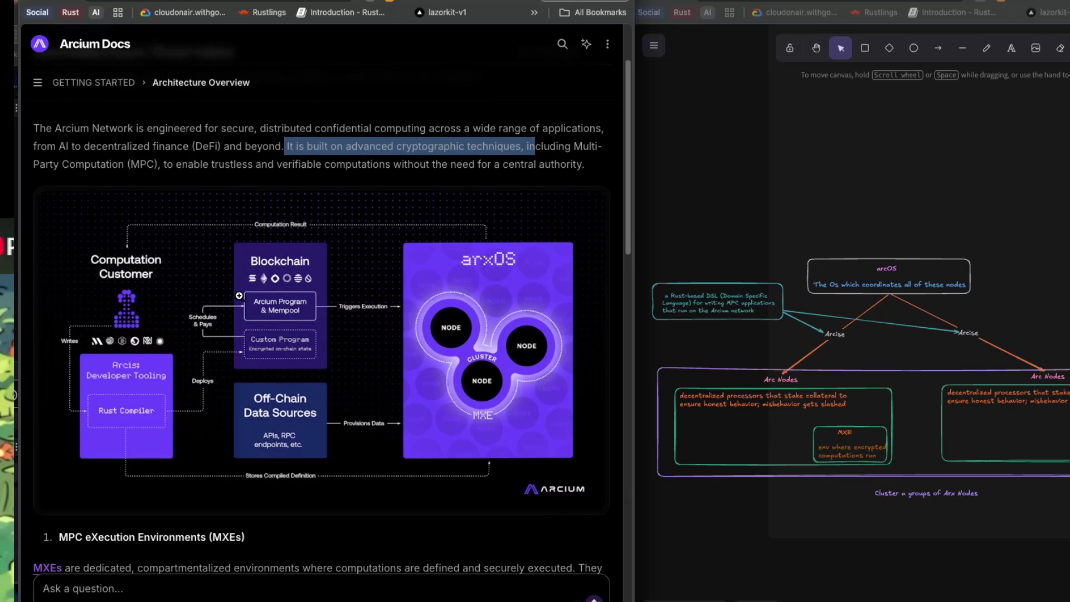
scroll(213, 333, "down", 1)
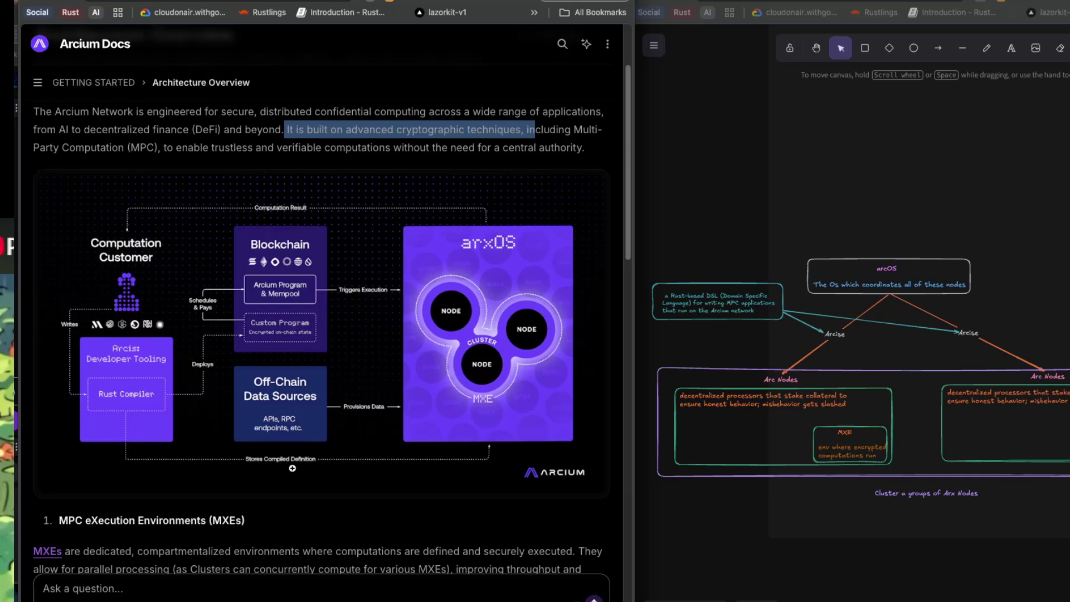
left_click(292, 461)
scroll(290, 342, "up", 2)
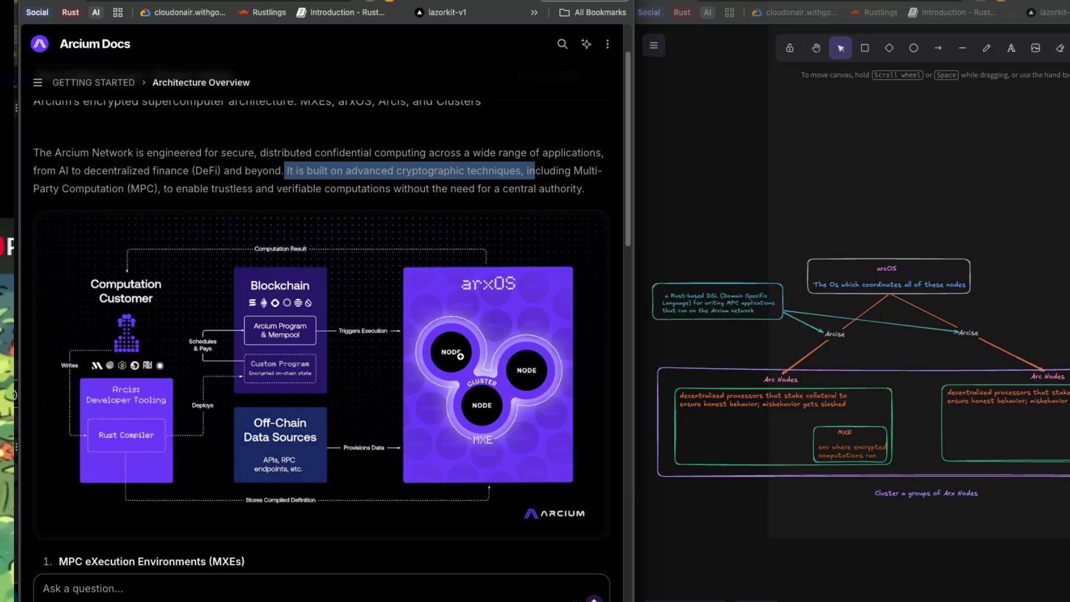
right_click(456, 339)
- Copy the Arcium architecture diagram and paste it onto the Excalidraw whiteboard
left_click(484, 380)
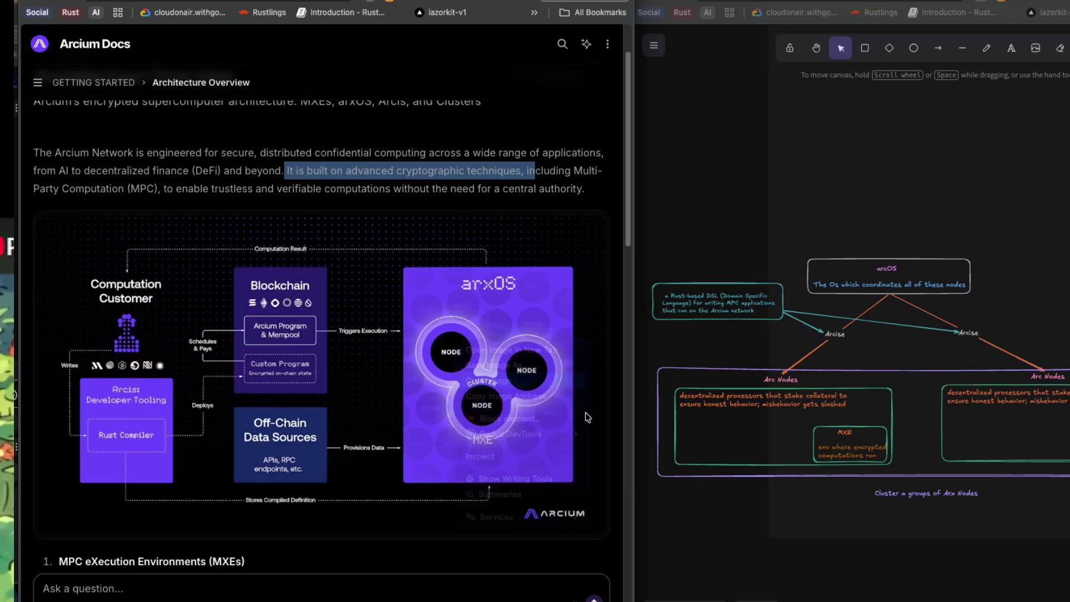
scroll(880, 491, "right", 5)
left_click(919, 282)
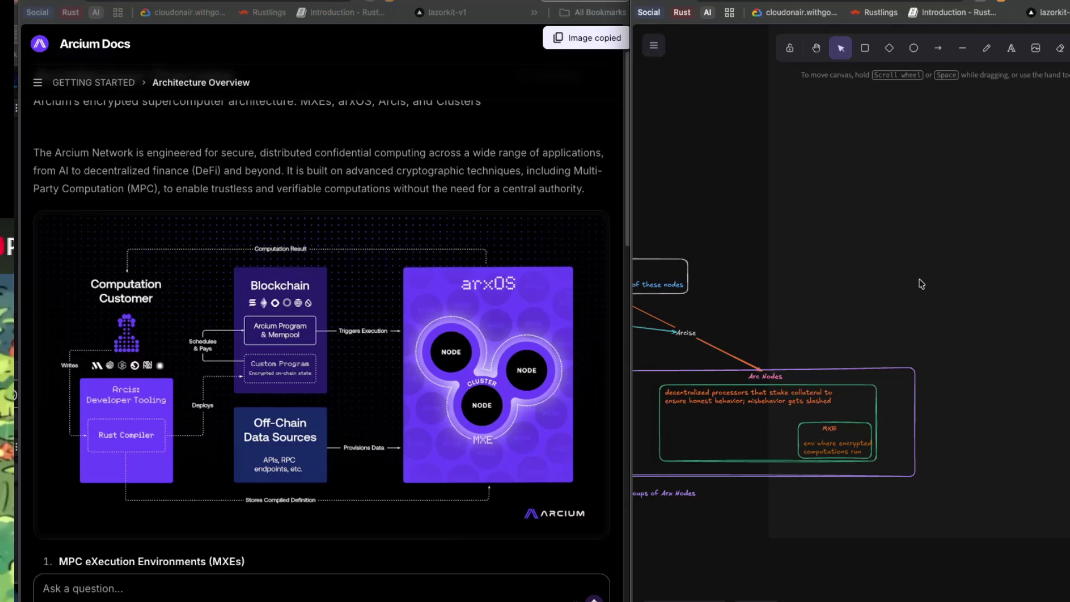
key("ctrl+v")
- Place the pasted diagram below the 'Cluster a groups of Arx Nodes' caption and deselect it
left_click_drag(708, 445, 895, 312)
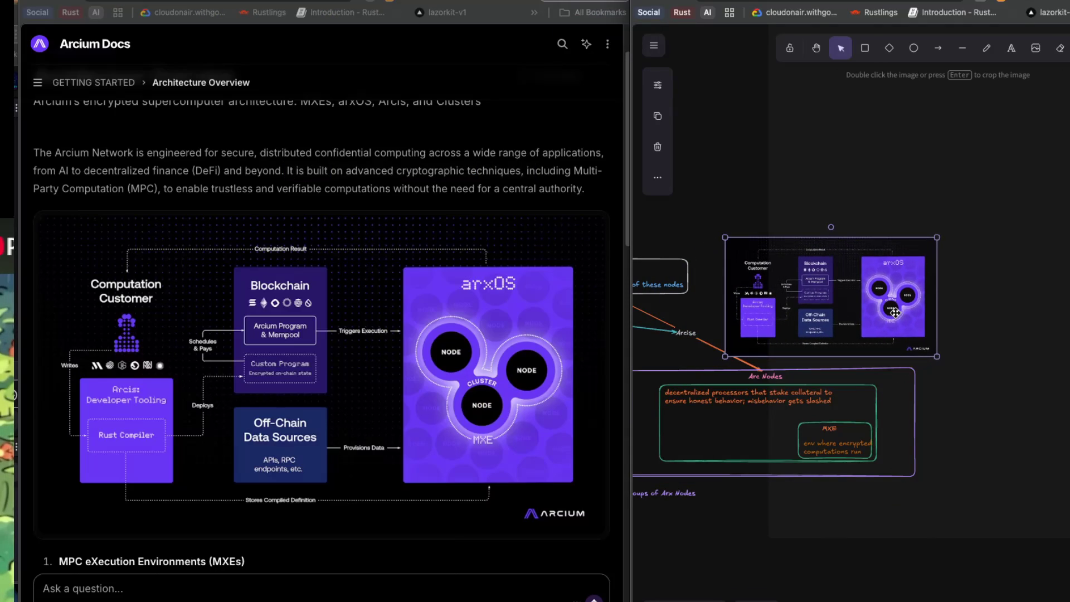
mouse_move(820, 313)
left_mouse_down()
mouse_move(929, 308)
mouse_move(870, 501)
mouse_move(746, 580)
left_mouse_up()
scroll(881, 525, "down", 3)
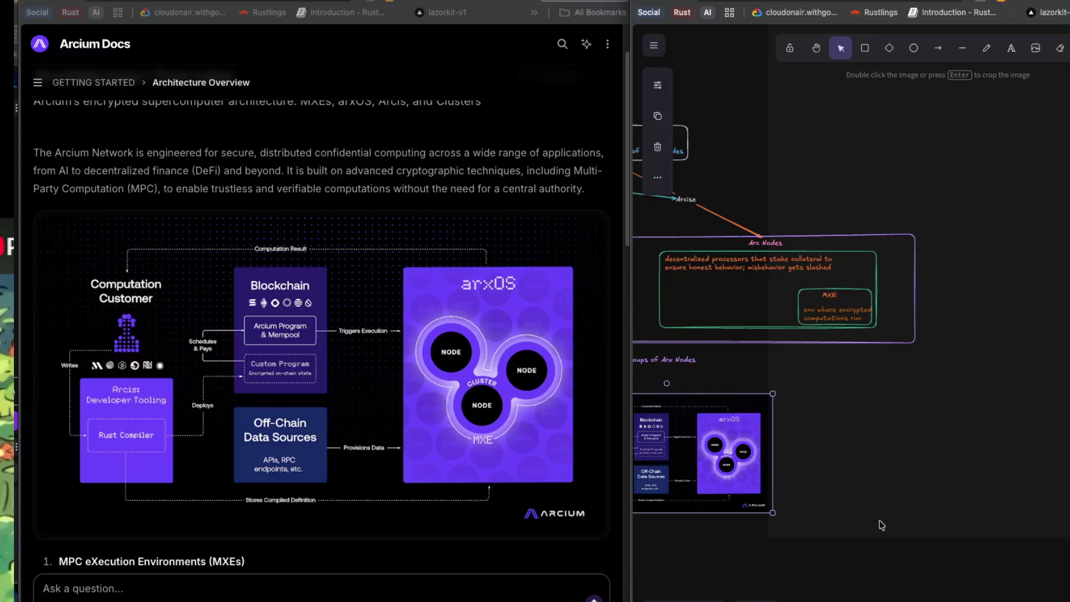
scroll(880, 521, "left", 5)
left_click(819, 509)
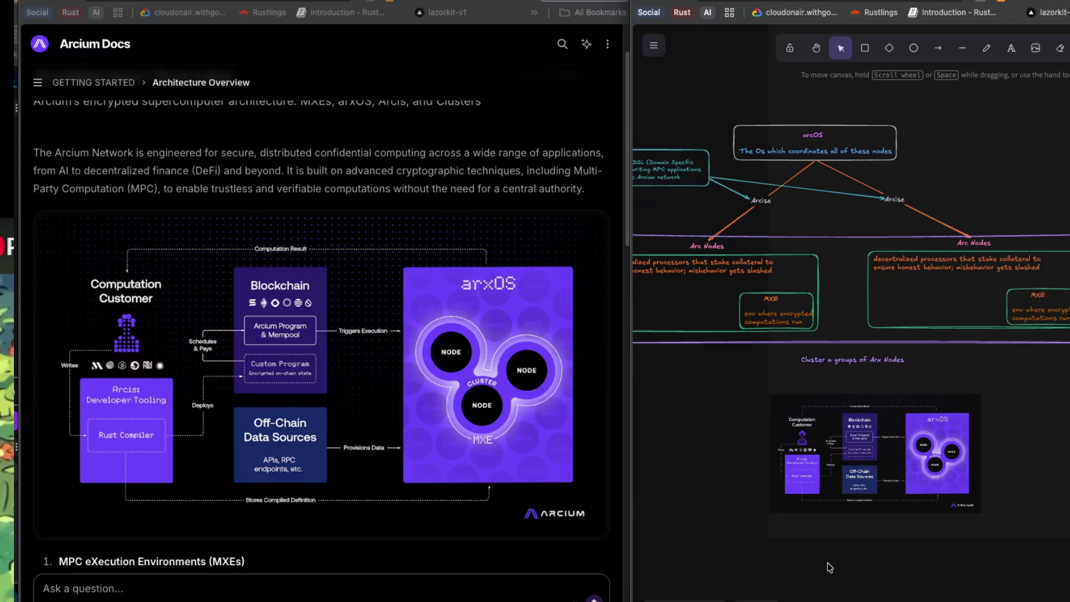
scroll(811, 524, "up", 5)
scroll(911, 443, "up", 3)
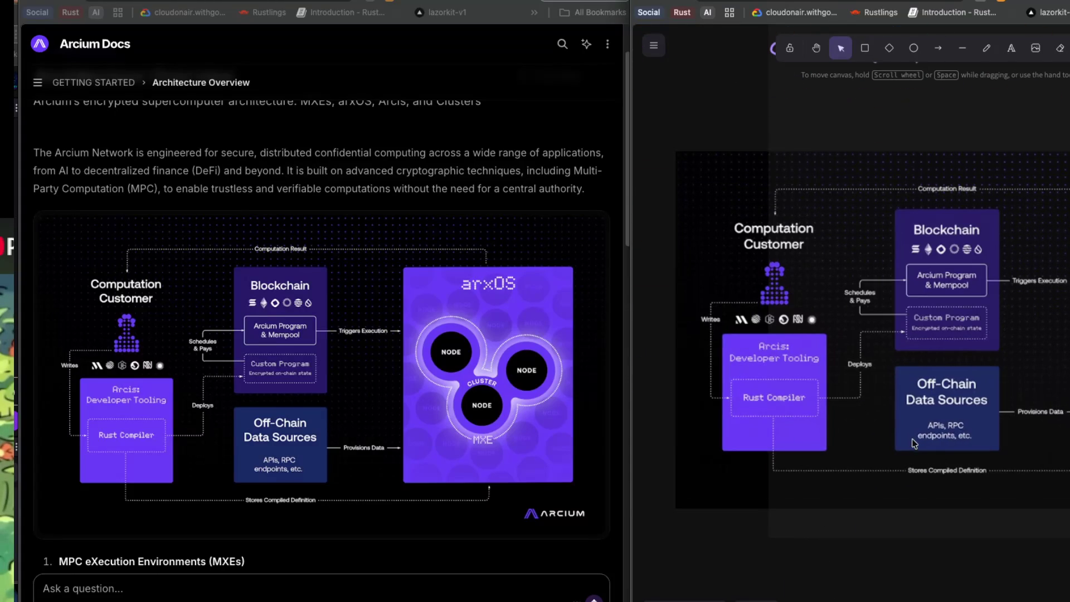
scroll(903, 504, "down", 3)
scroll(370, 513, "down", 3)
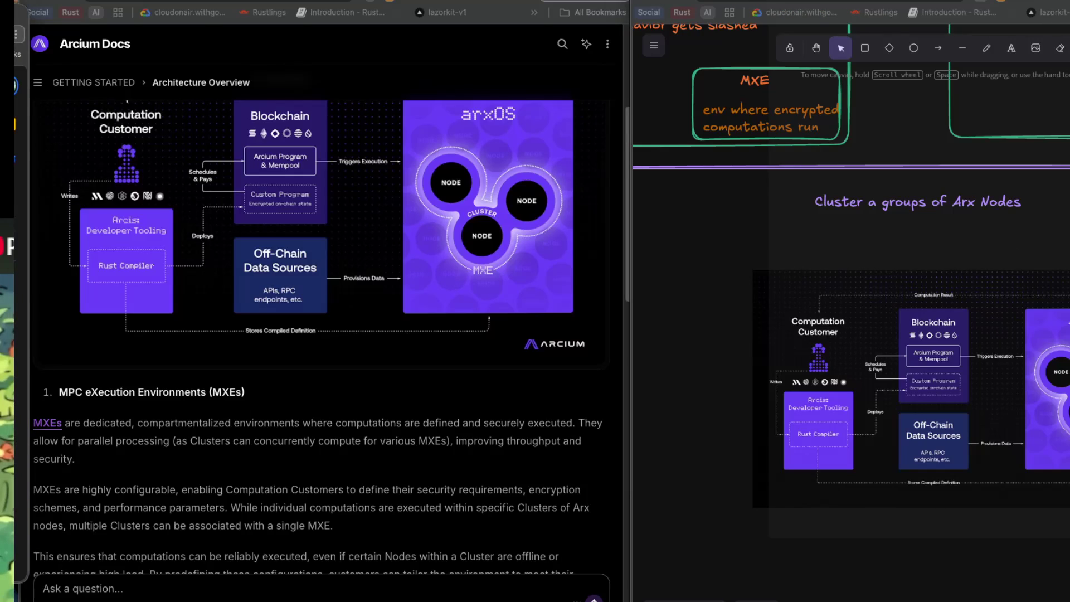
- Scroll to the MXEs section and highlight the sentence about Clusters and a single MXE
scroll(198, 378, "down", 2)
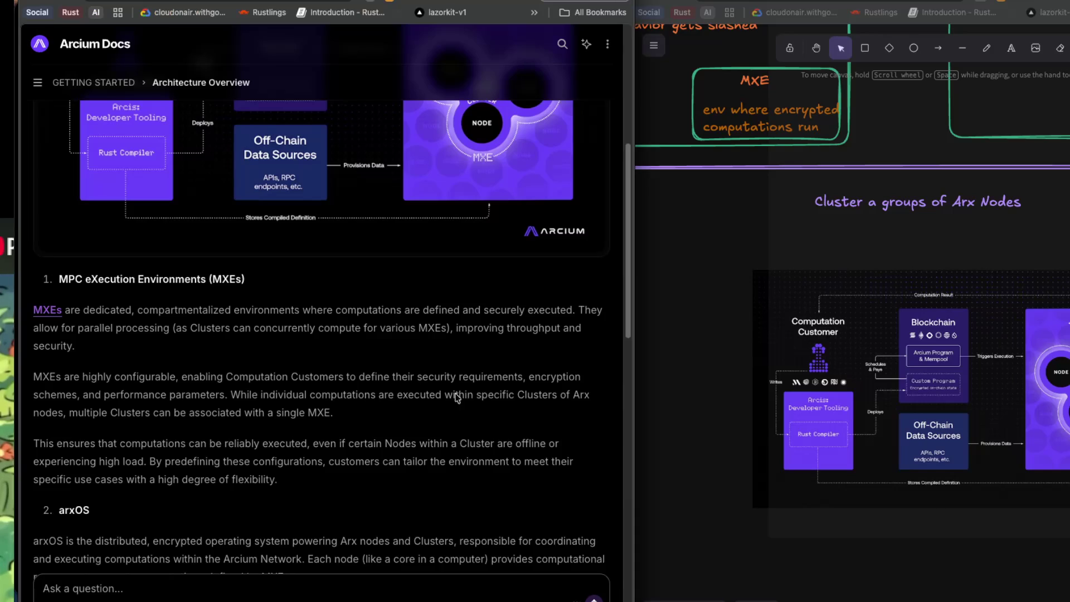
mouse_move(429, 395)
left_mouse_down()
mouse_move(559, 399)
mouse_move(398, 413)
left_mouse_up()
- Highlight part of the reliability paragraph, then reach the 'Clusters of Arx nodes' Cluster A/B/C diagram
left_click(99, 417)
scroll(106, 415, "down", 3)
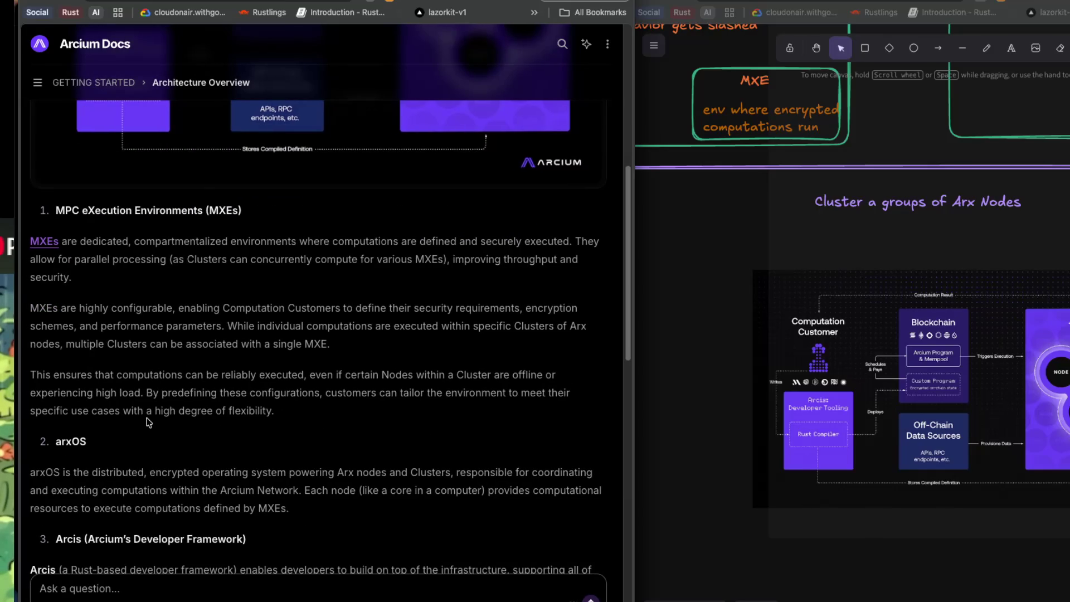
mouse_move(99, 374)
left_mouse_down()
mouse_move(561, 383)
mouse_move(201, 410)
mouse_move(132, 394)
mouse_move(220, 393)
left_mouse_up()
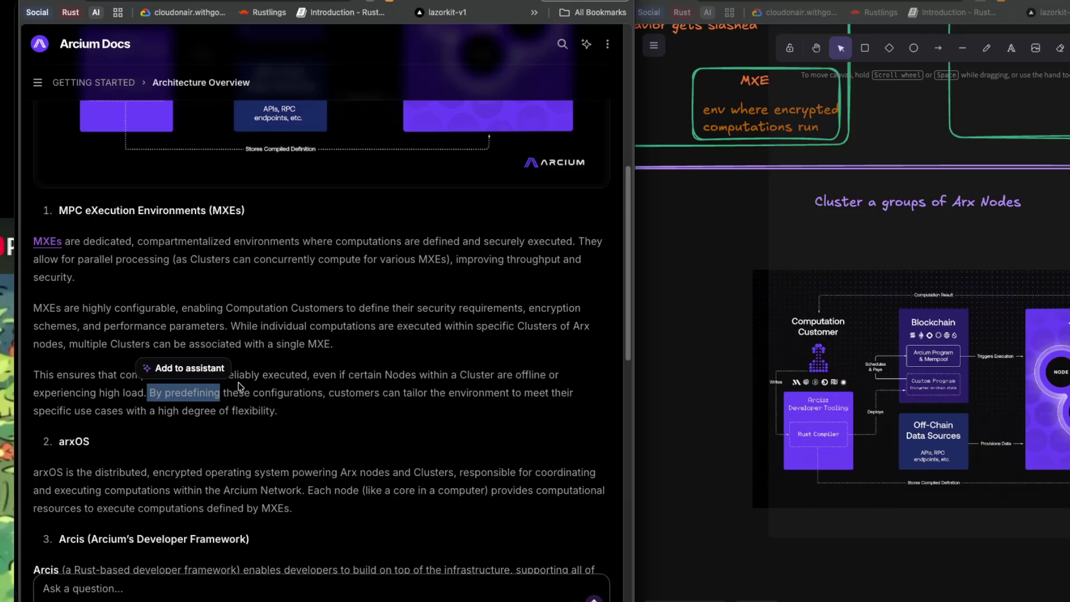
left_click(279, 295)
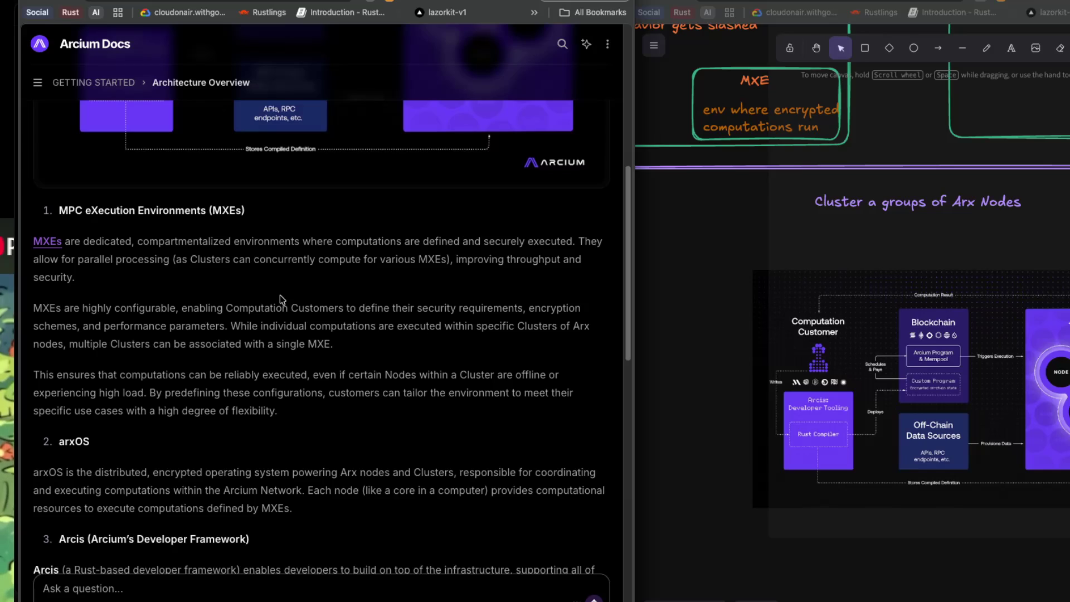
scroll(279, 296, "down", 1)
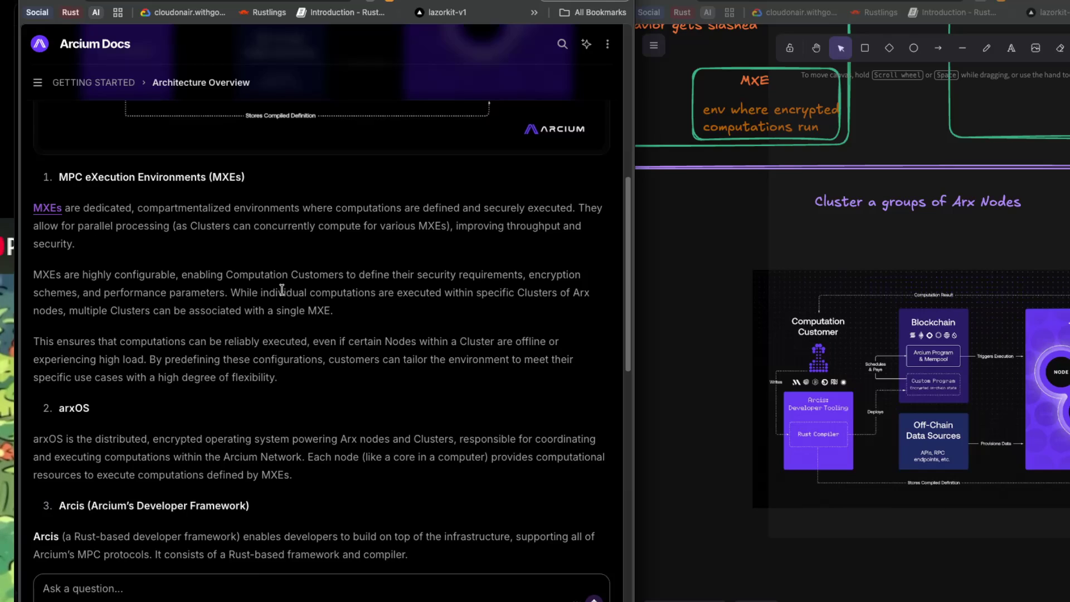
scroll(282, 289, "down", 1)
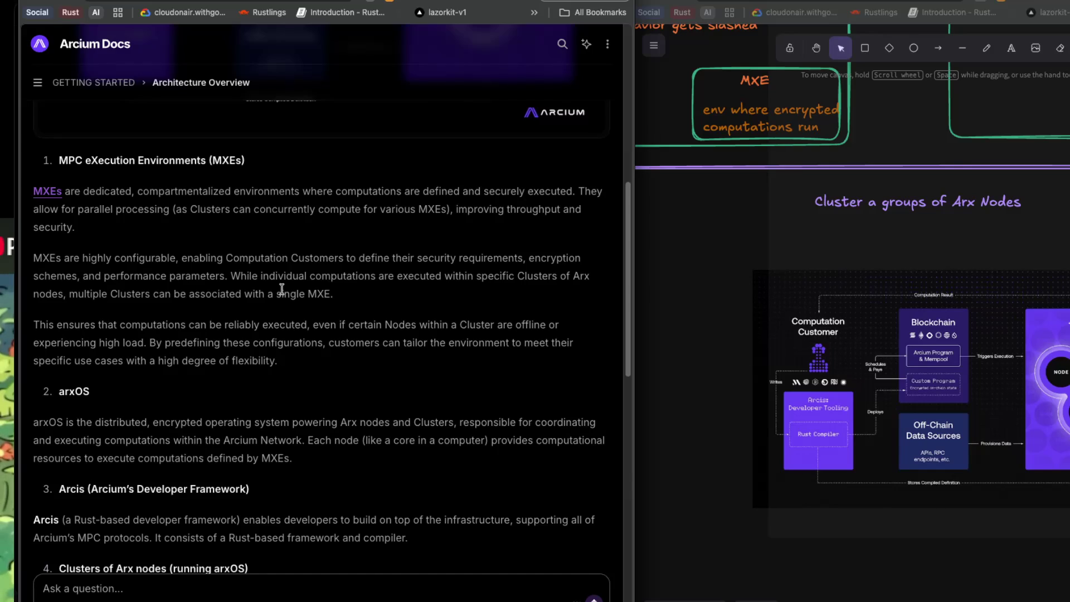
scroll(282, 288, "down", 3)
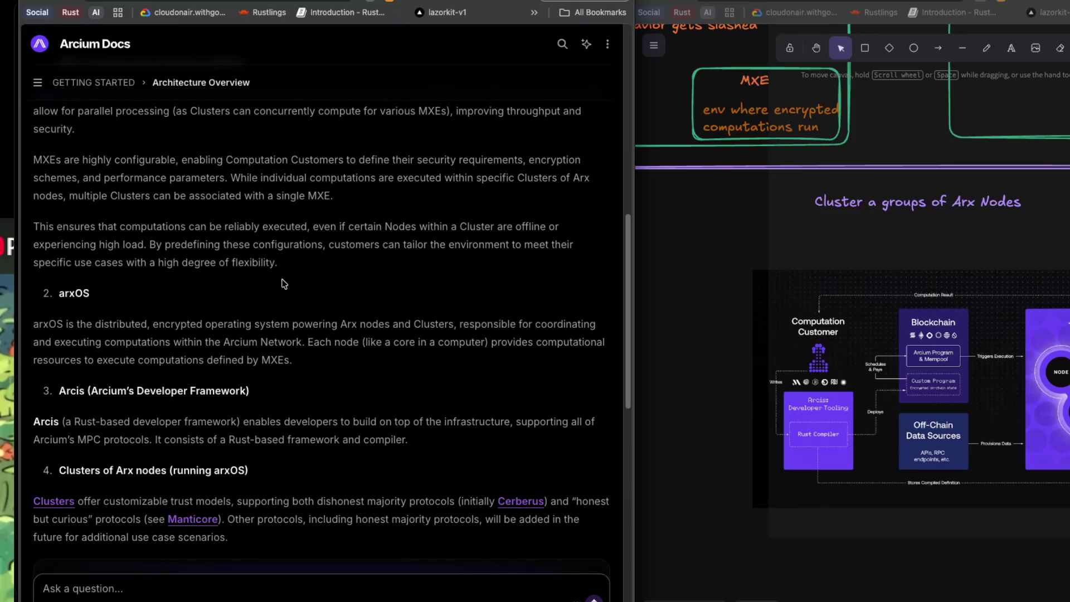
scroll(262, 273, "down", 4)
scroll(263, 273, "down", 7)
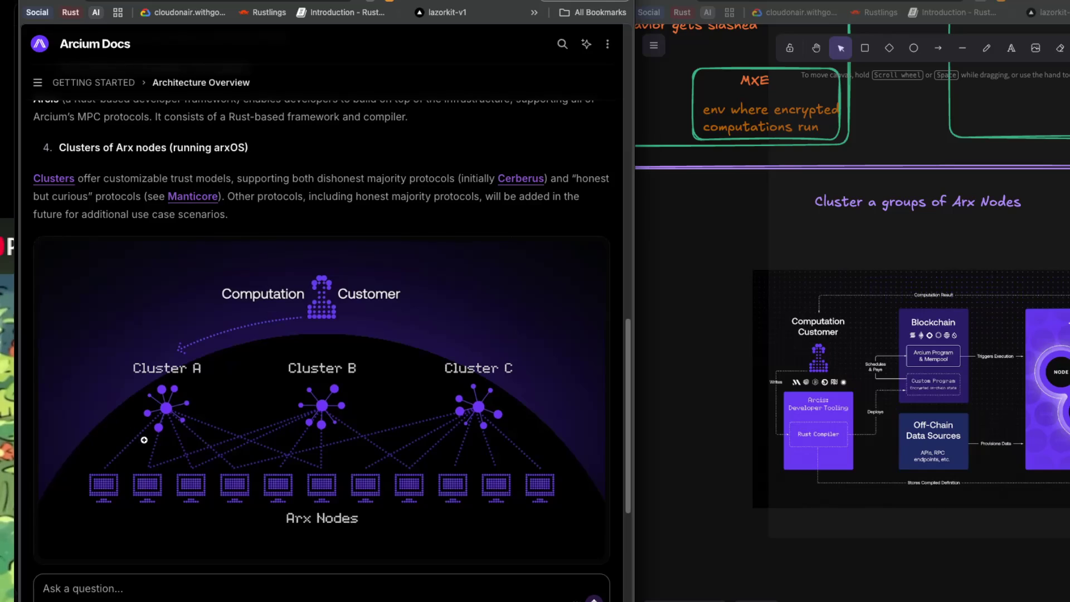
- Highlight the Chain-level enforcement sentences on Solana orchestration and mempool queuing, then switch to NotebookLM
scroll(142, 441, "down", 3)
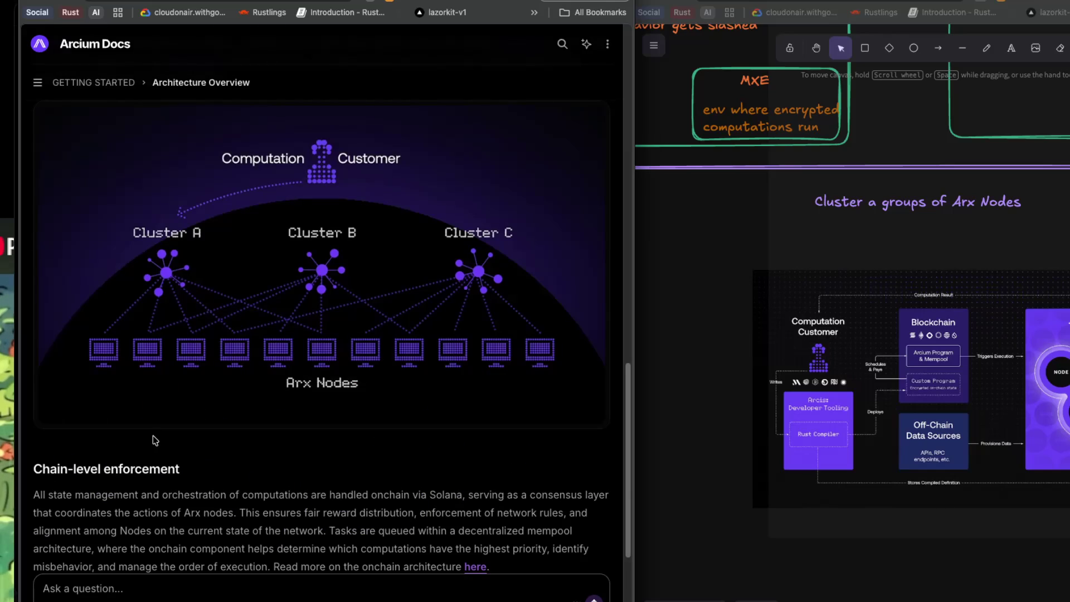
scroll(153, 440, "down", 3)
scroll(154, 437, "down", 3)
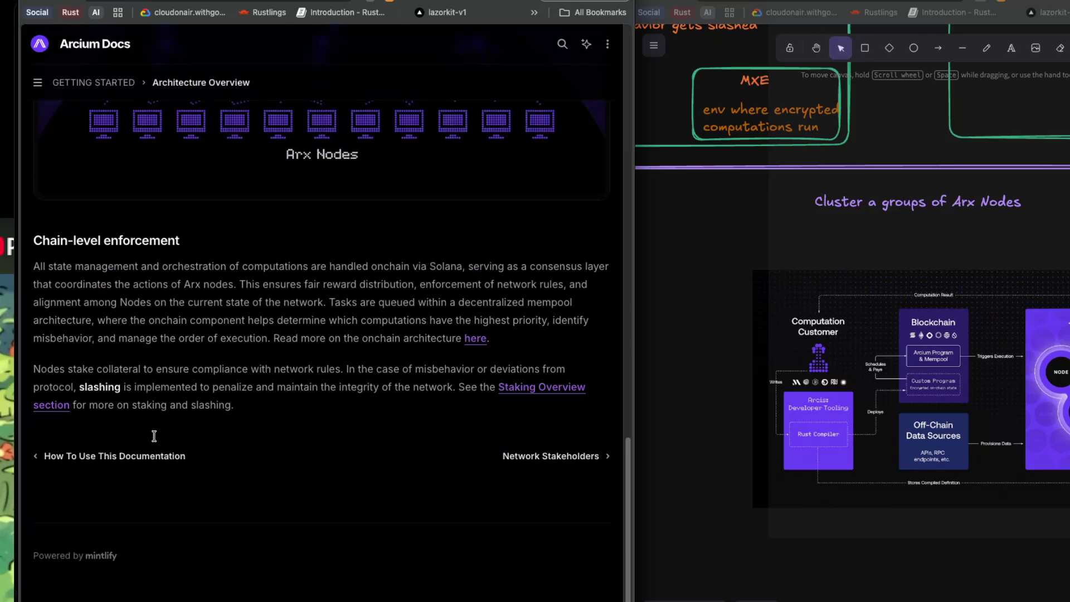
left_click_drag(39, 267, 187, 279)
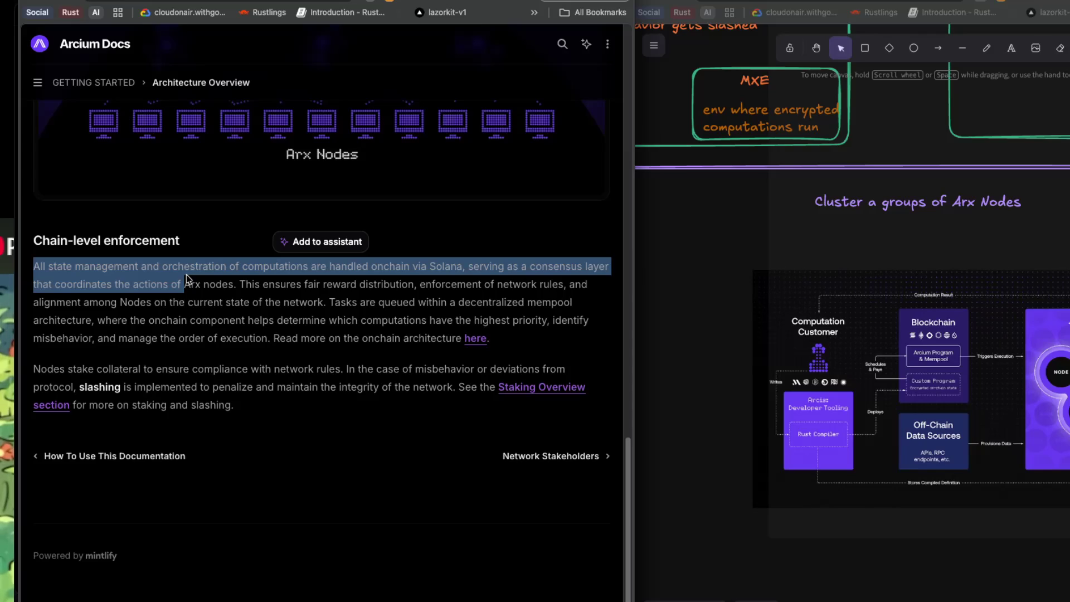
left_click(314, 301)
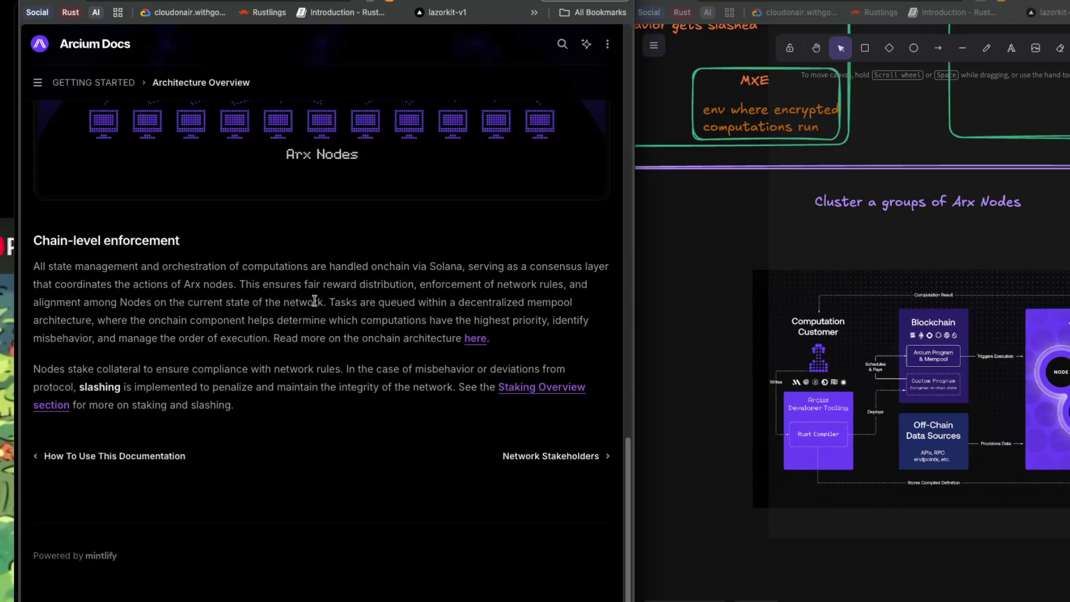
left_click_drag(323, 302, 488, 307)
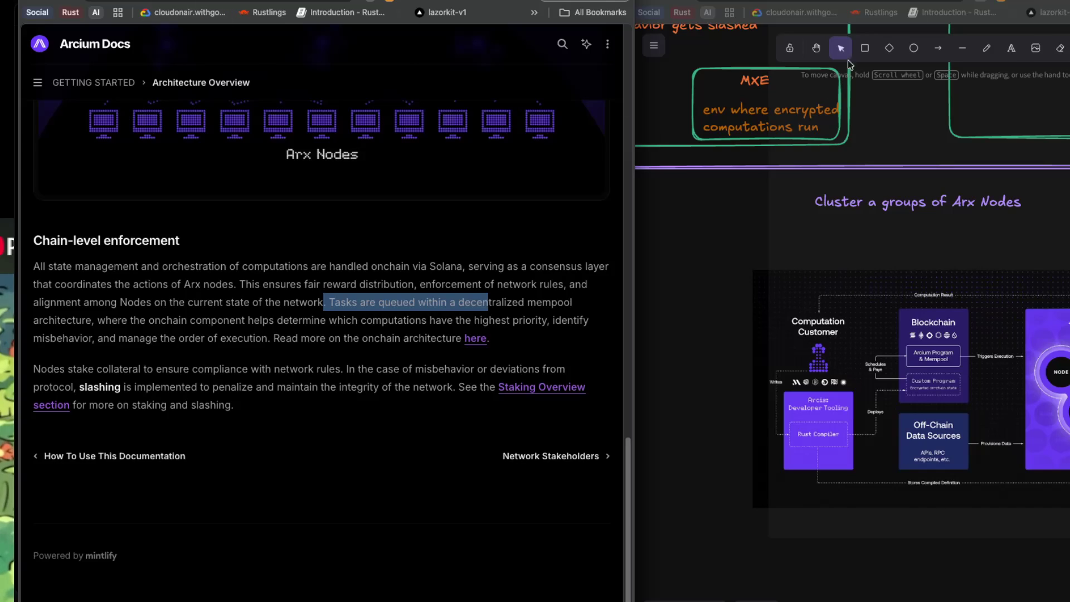
key("super+Tab")
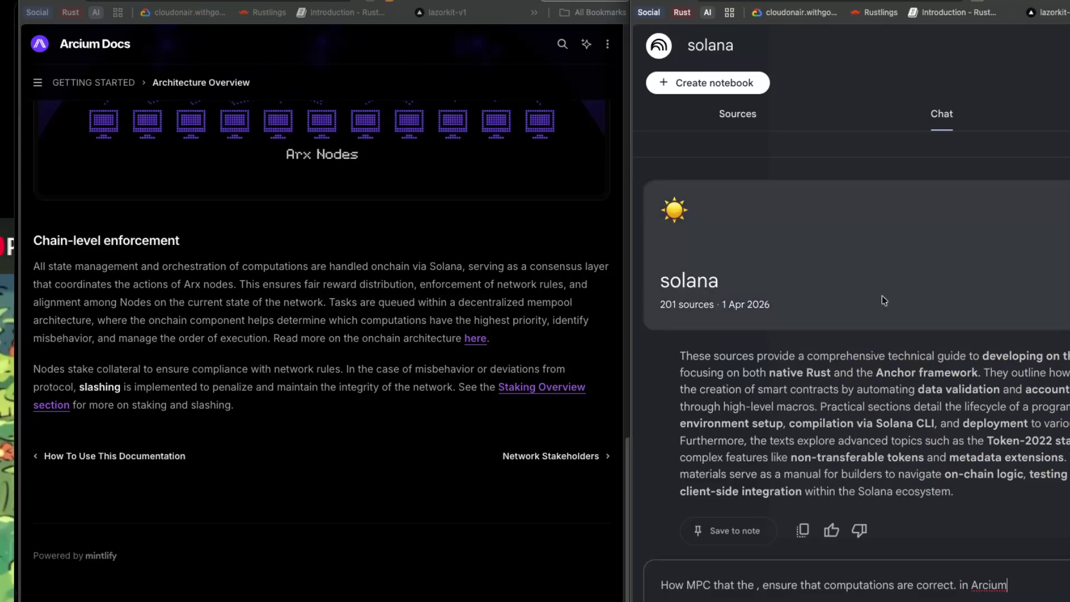
- Send the drafted question asking how MPC ensures Arcium's computations are correct
key("Return")
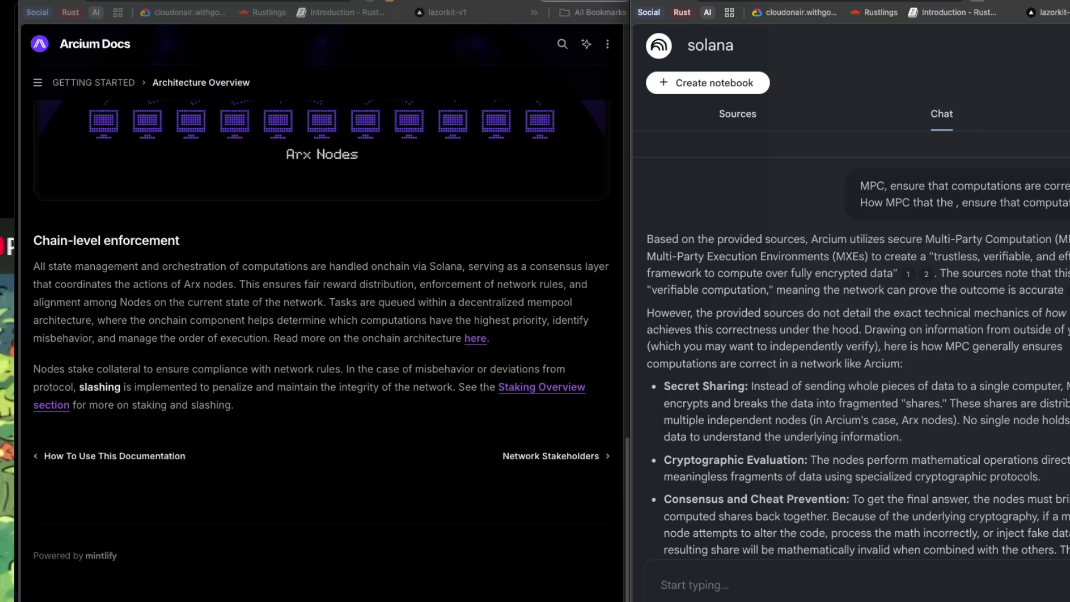
scroll(858, 390, "down", 1)
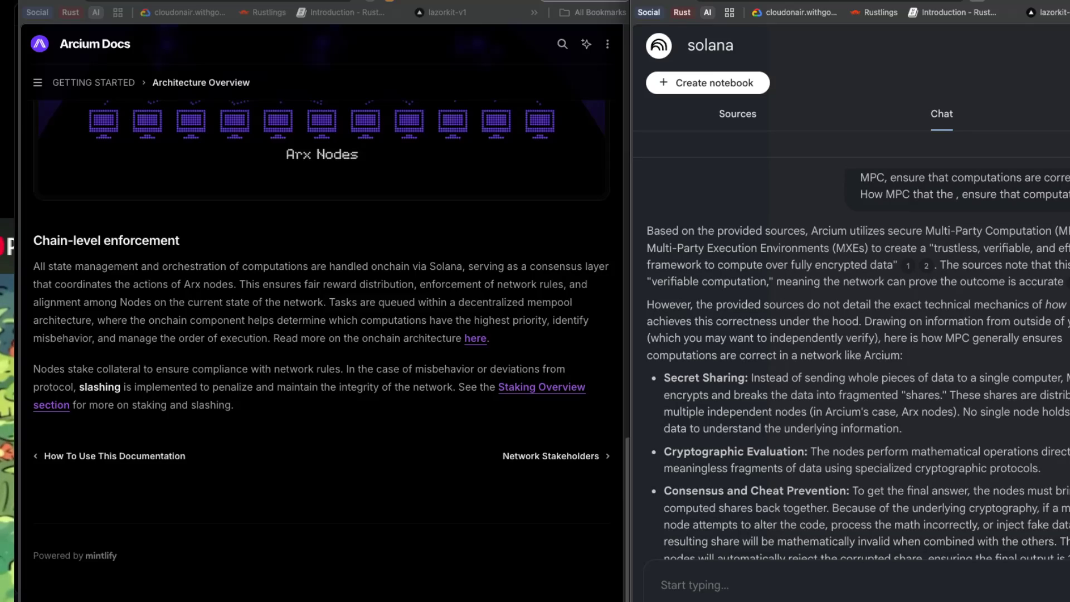
scroll(852, 362, "down", 1)
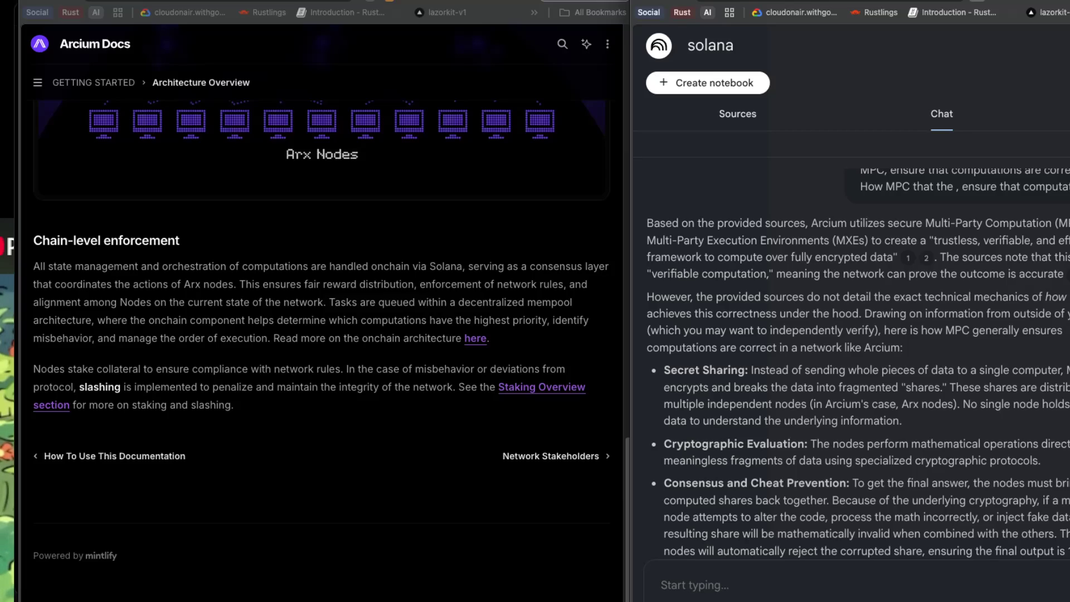
scroll(858, 371, "down", 2)
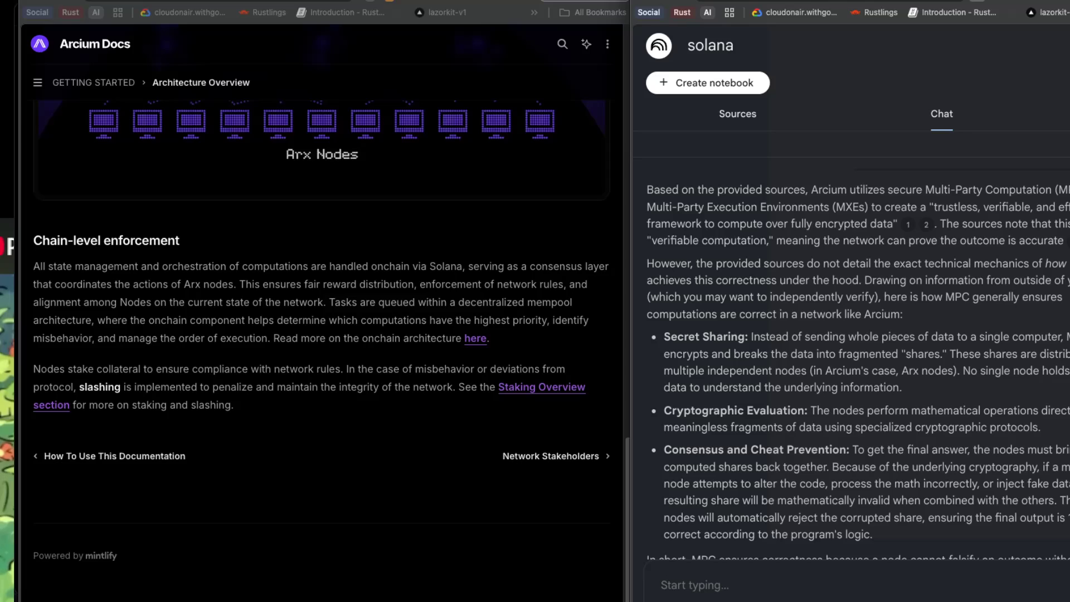
scroll(852, 362, "down", 1)
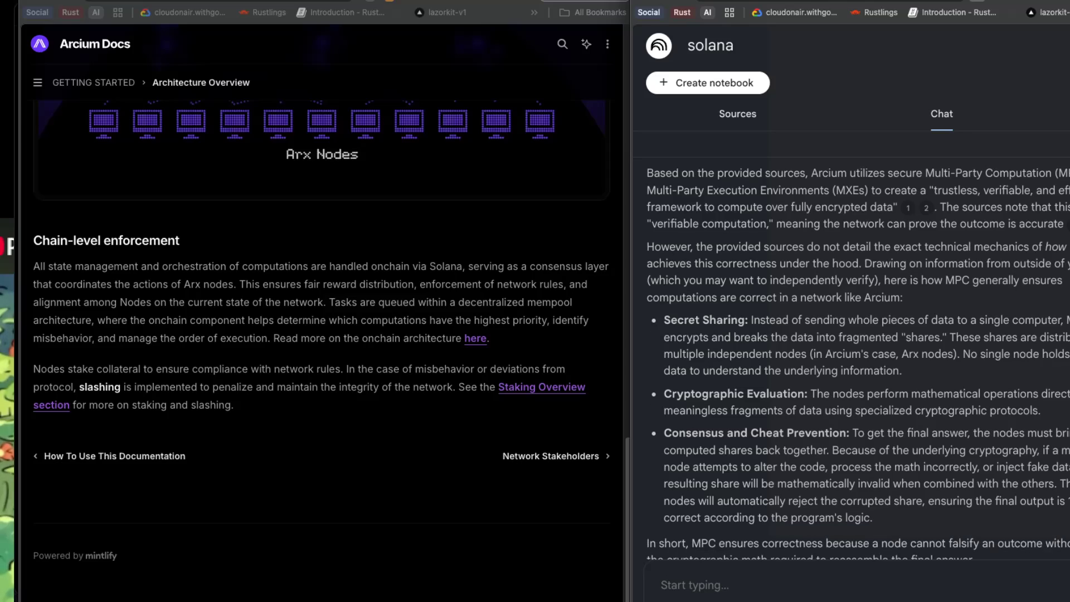
scroll(852, 362, "down", 1)
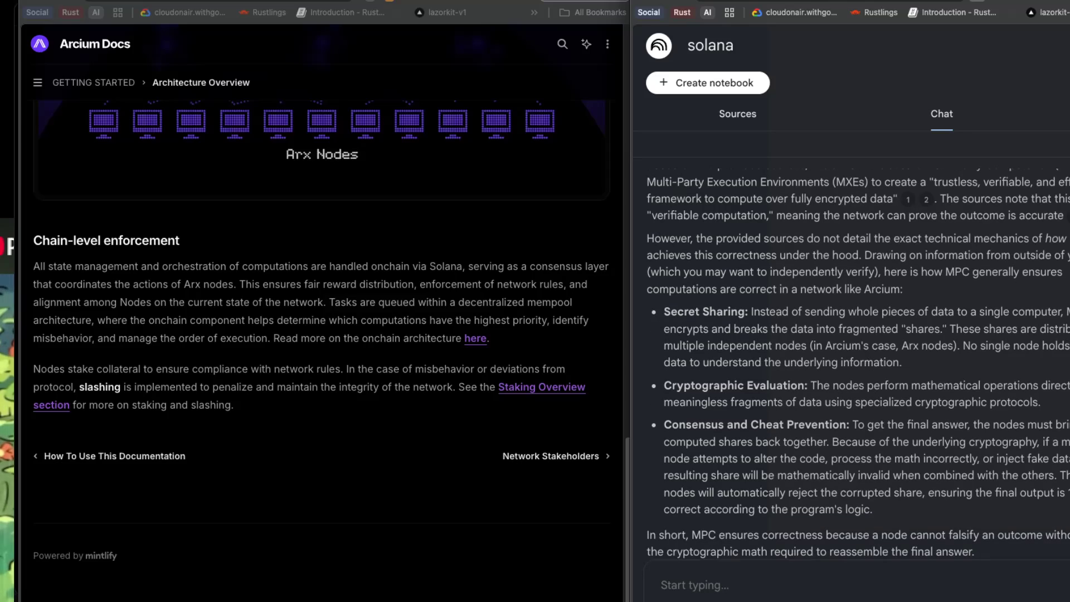
scroll(853, 362, "down", 1)
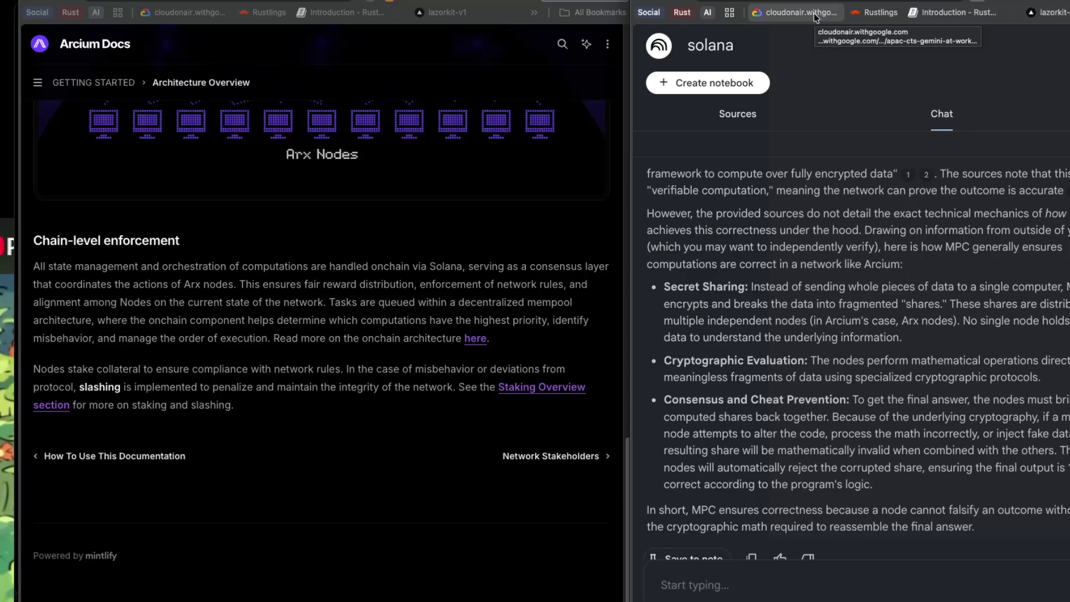
- Back in Excalidraw, create a 'Doubt' text label in empty space right of the node image
key("ctrl+Tab")
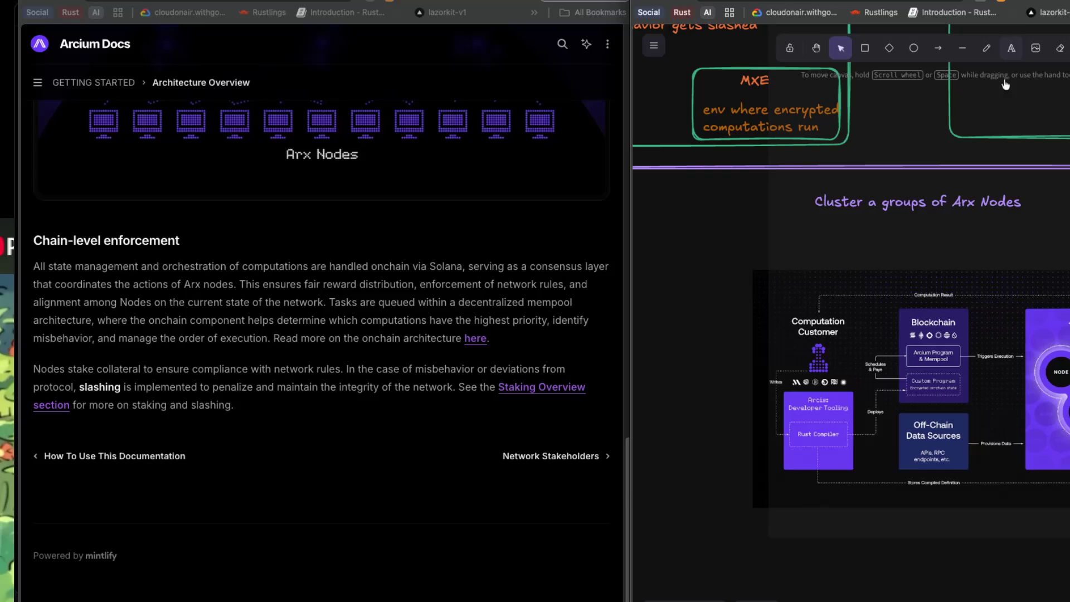
scroll(951, 339, "right", 3)
scroll(951, 339, "right", 5)
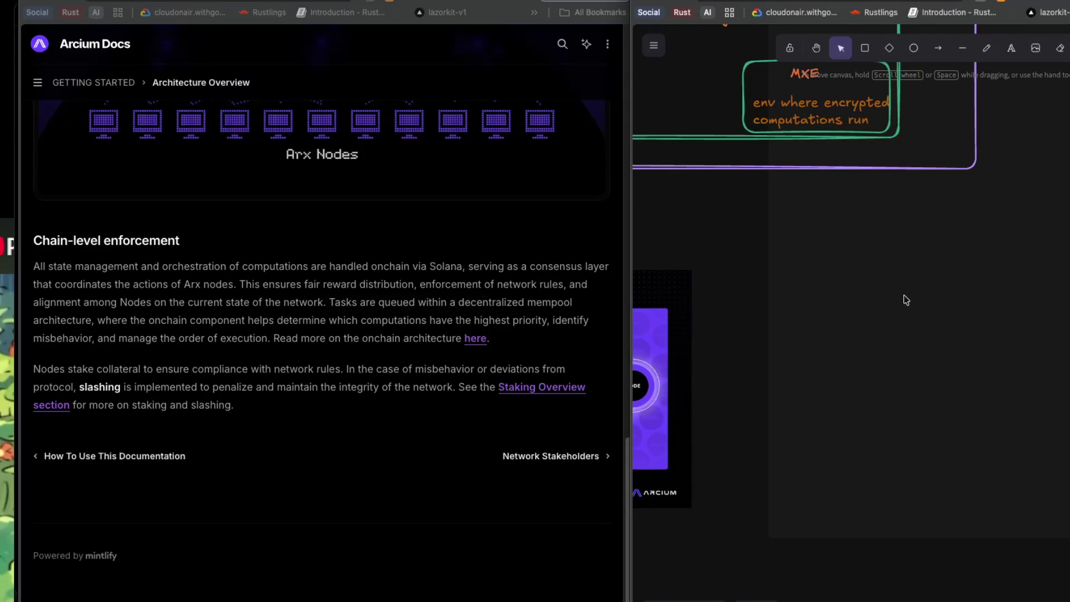
double_click(894, 286)
type("Doubt")
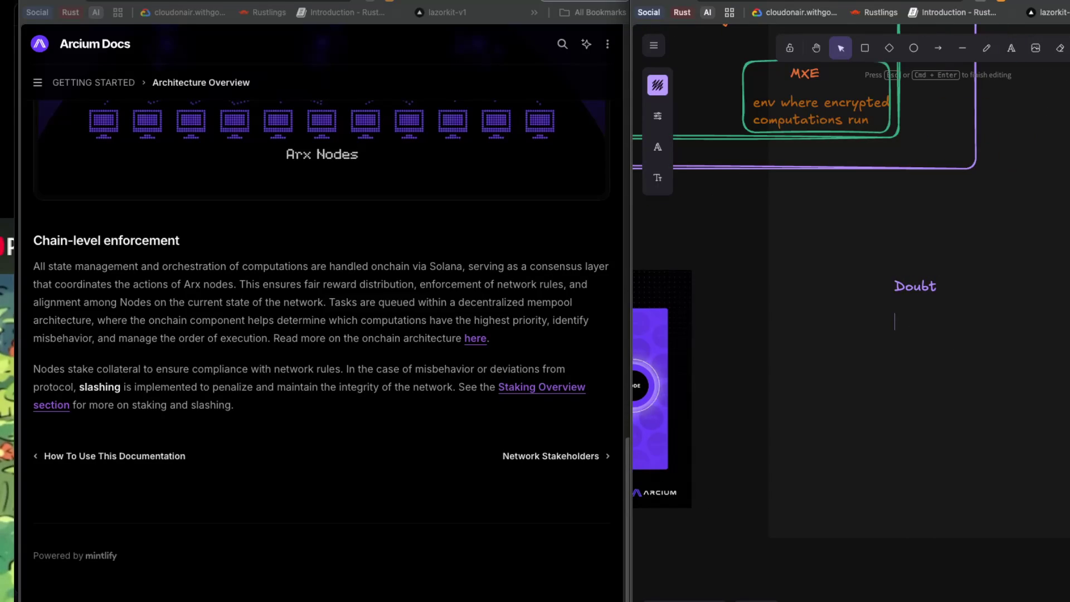
- Add the note 'how it verify the data MPC' beneath the Doubt label
key("Escape")
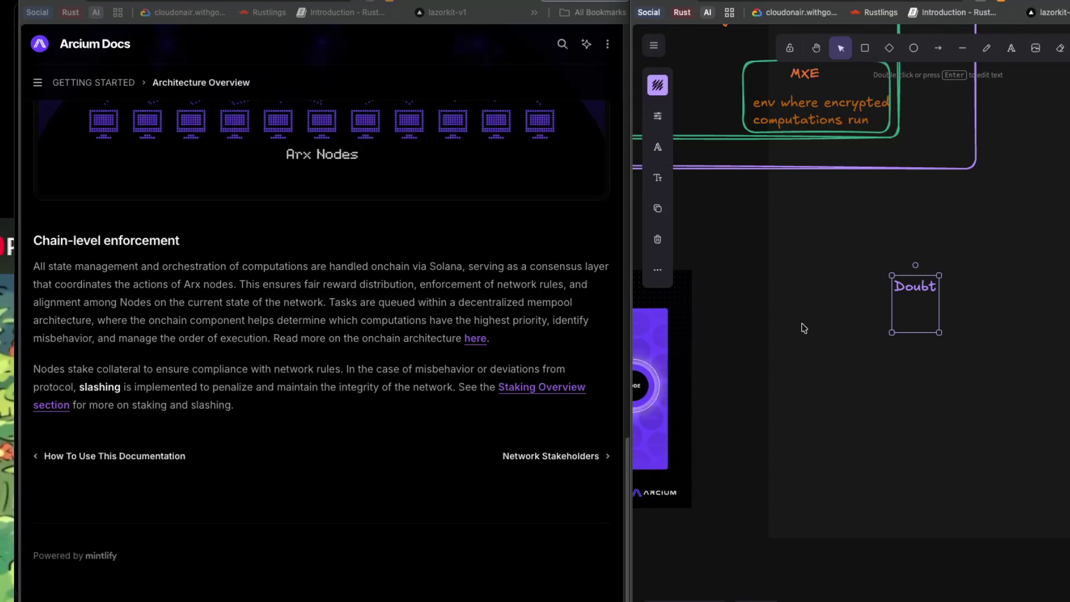
double_click(809, 317)
type("how ")
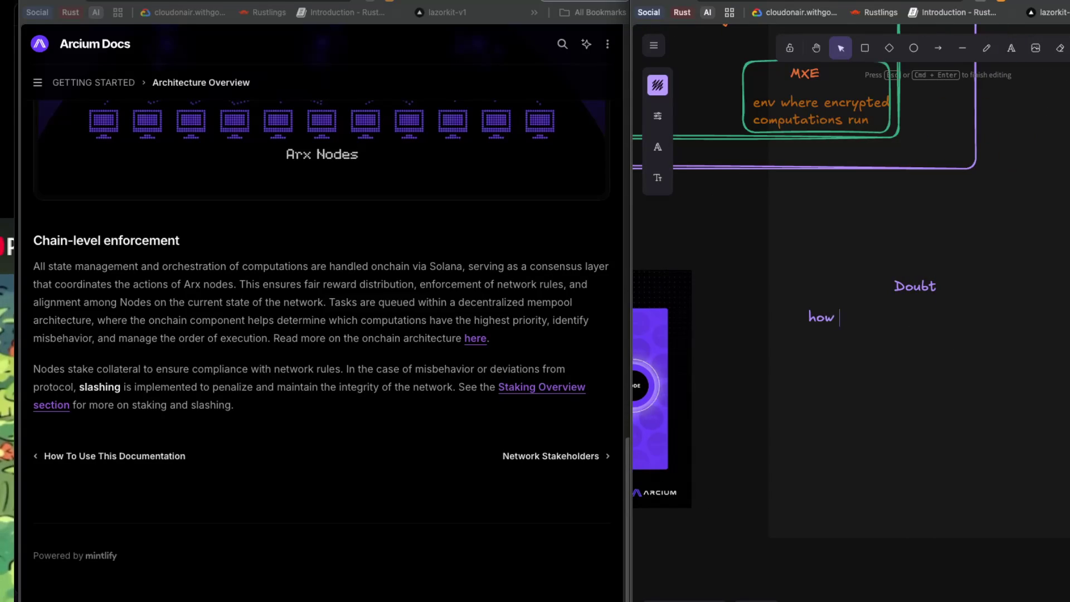
type("it verify t")
type("h ")
type(" d")
key("BackSpace")
key("BackSpace")
type("data MP")
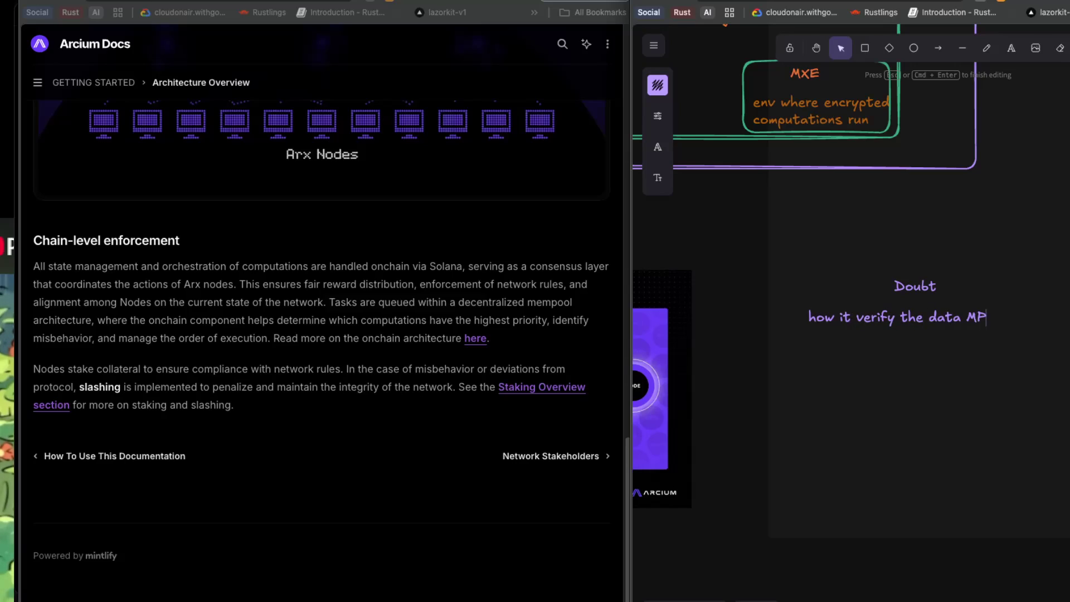
type("C")
key("Escape")
left_click(826, 258)
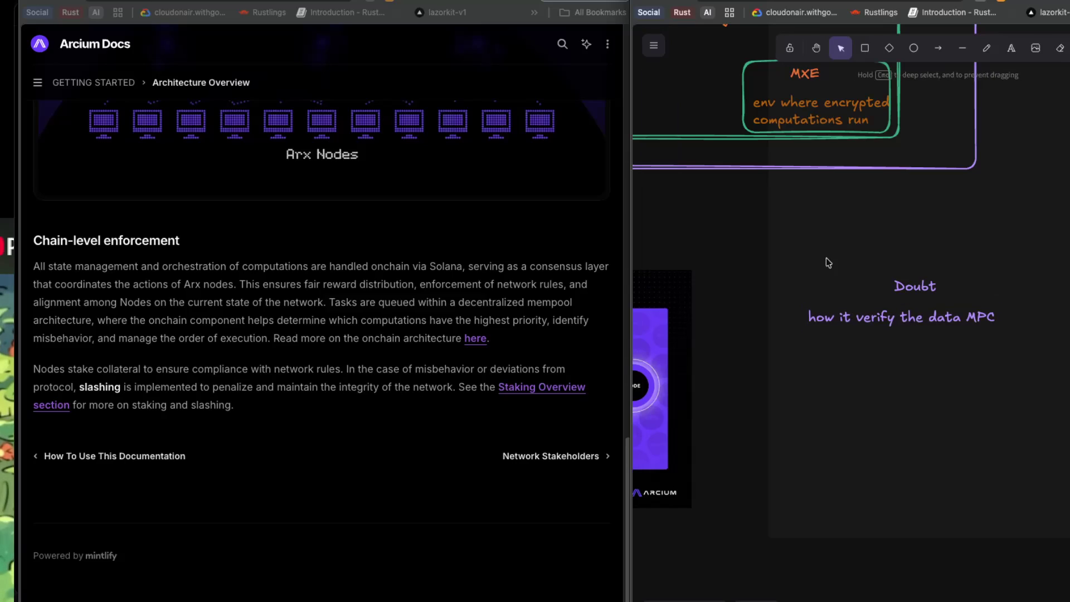
- Draw a rectangle around the Doubt note and make its question text red
key("r")
mouse_move(783, 243)
left_mouse_down()
mouse_move(842, 301)
mouse_move(1040, 358)
left_mouse_up()
double_click(897, 313)
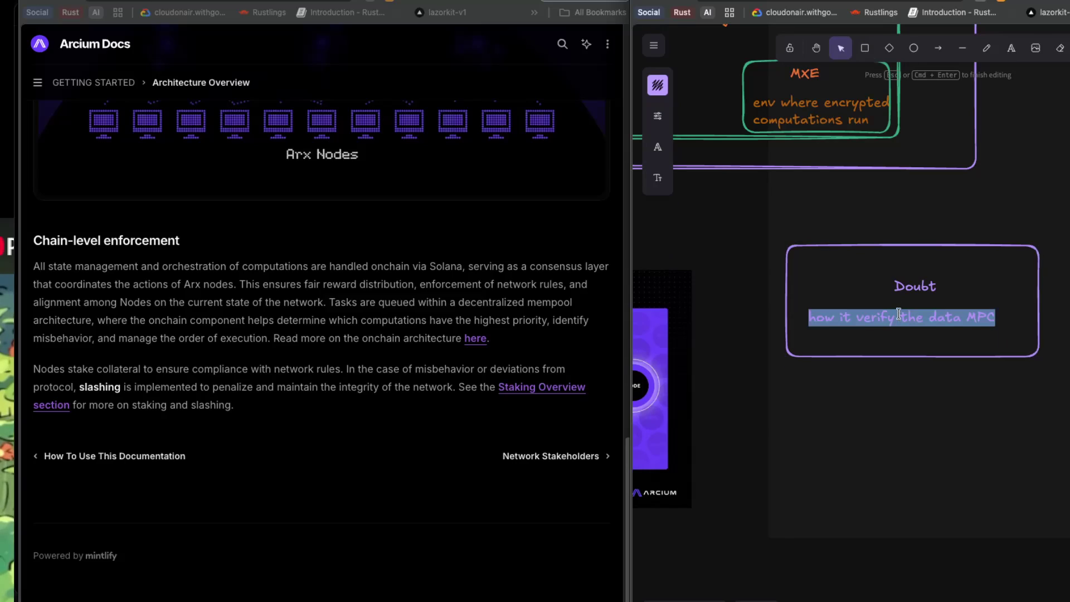
left_click(657, 85)
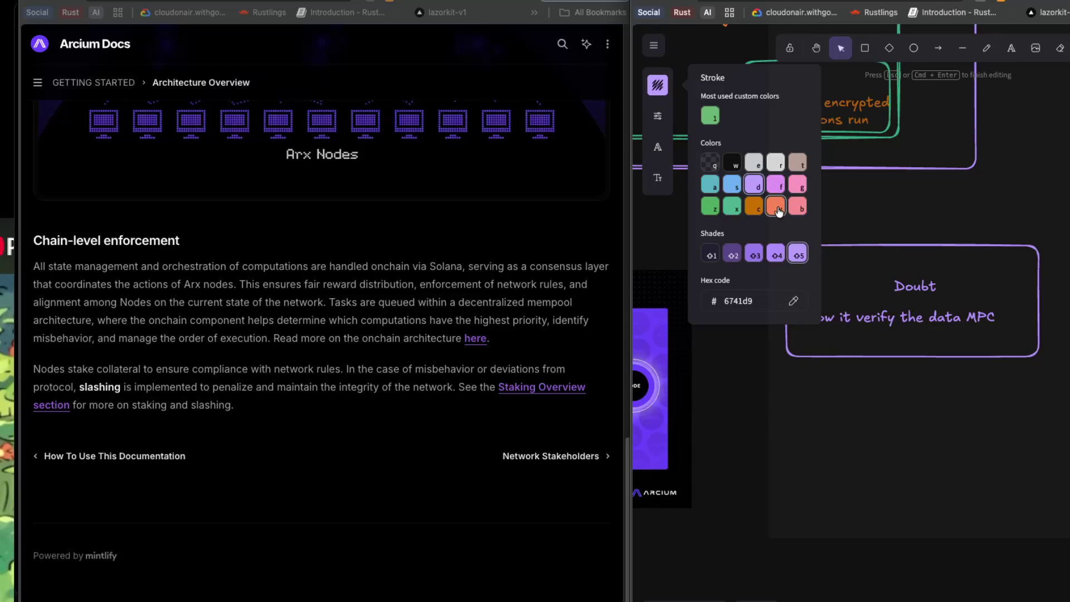
left_click(796, 209)
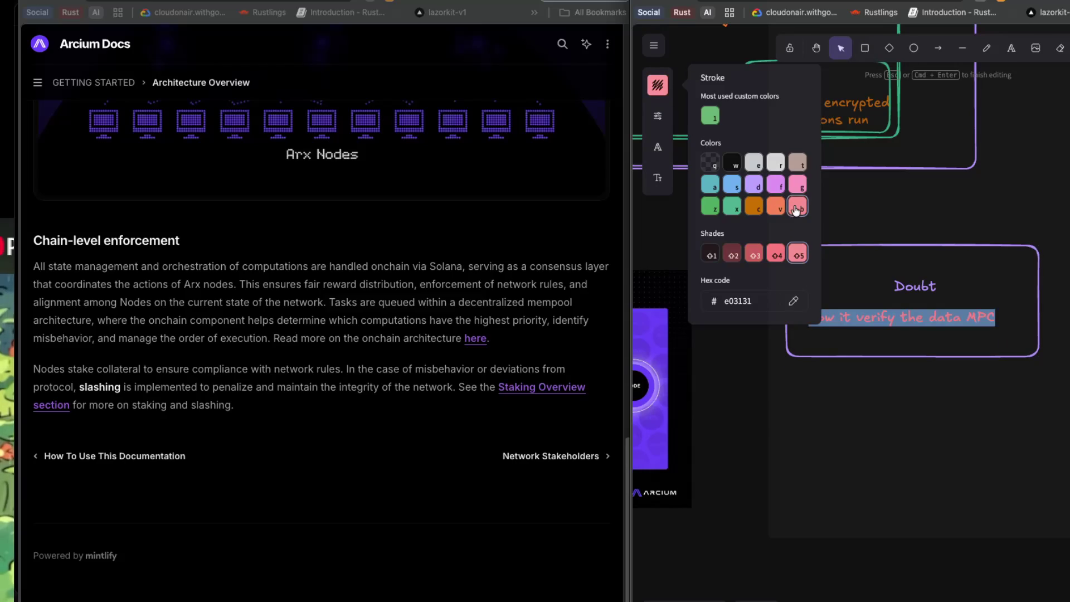
- Try the hex code field and screen colour picker, then select the previous search query
left_click(755, 299)
left_click(793, 301)
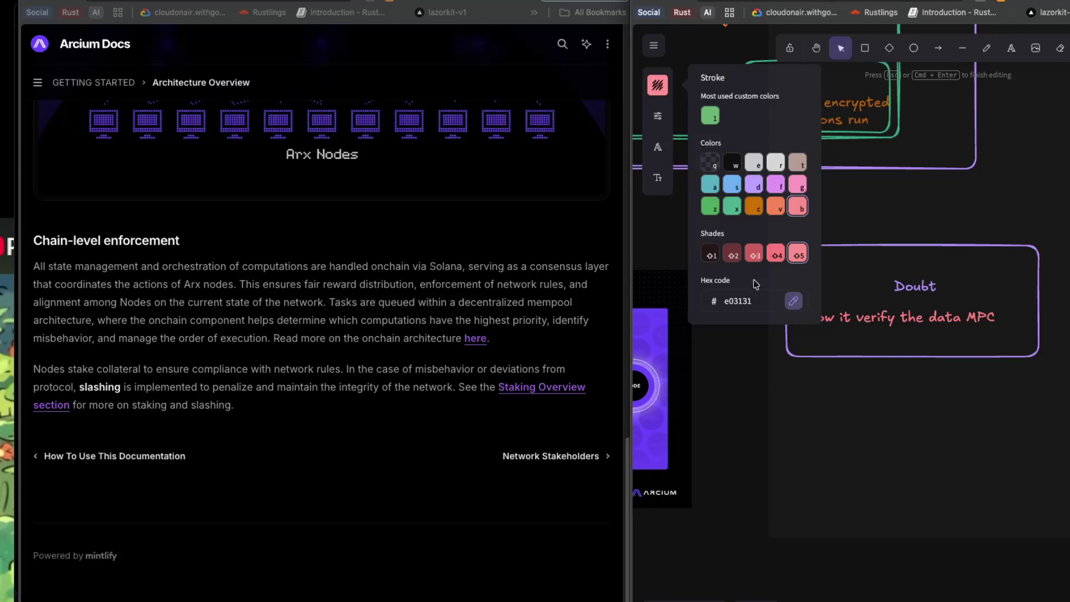
key("Escape")
left_click(796, 304)
left_click(755, 302)
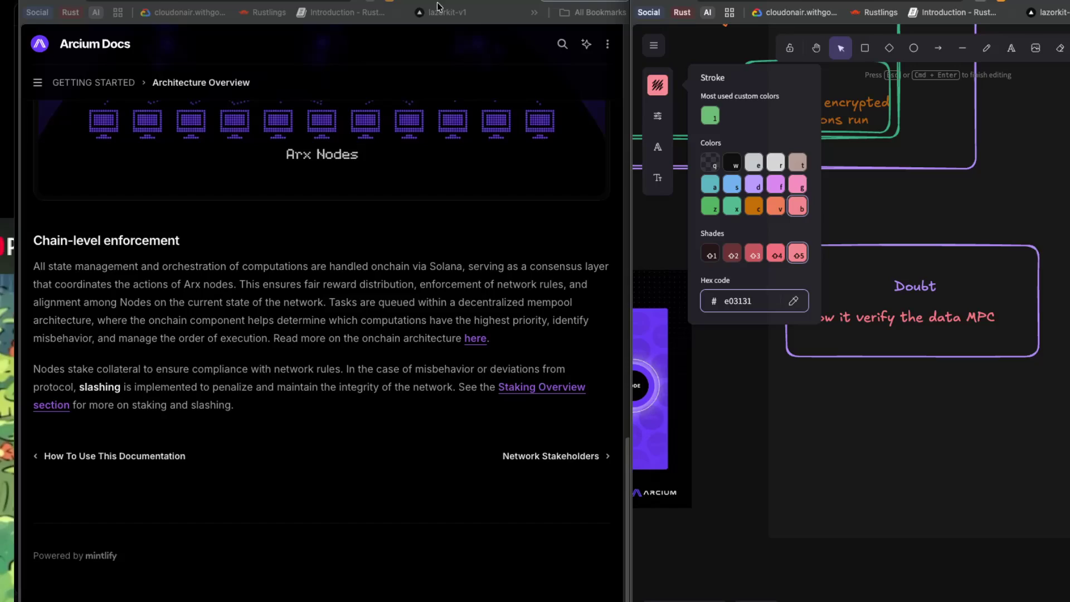
key("super+grave")
triple_click(250, 56)
- Search for 'red color hex code', then bring the Excalidraw window back to the front
type("red color")
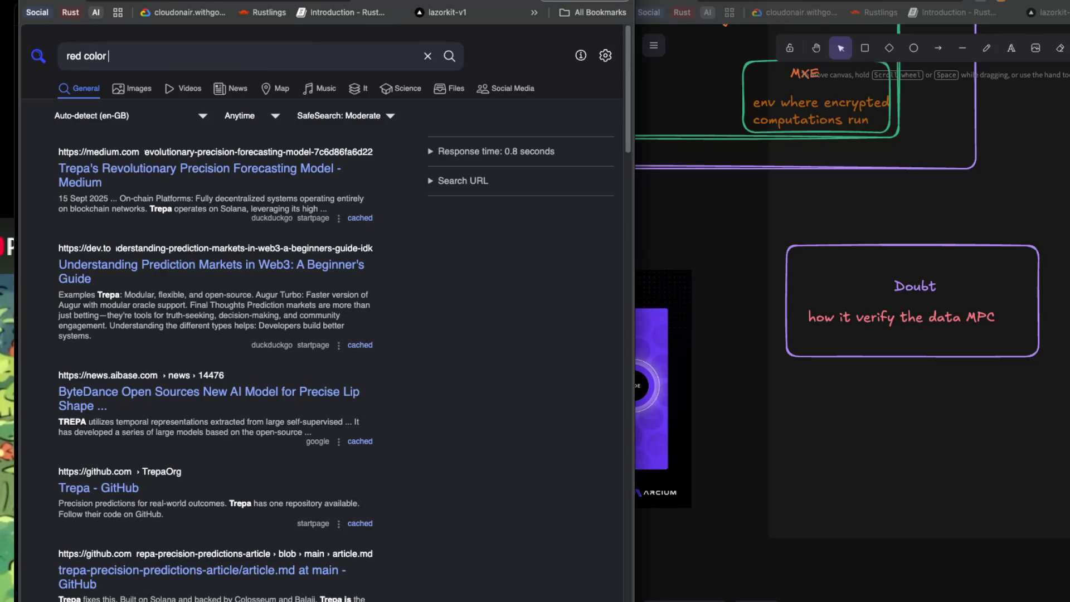
type(" hex code")
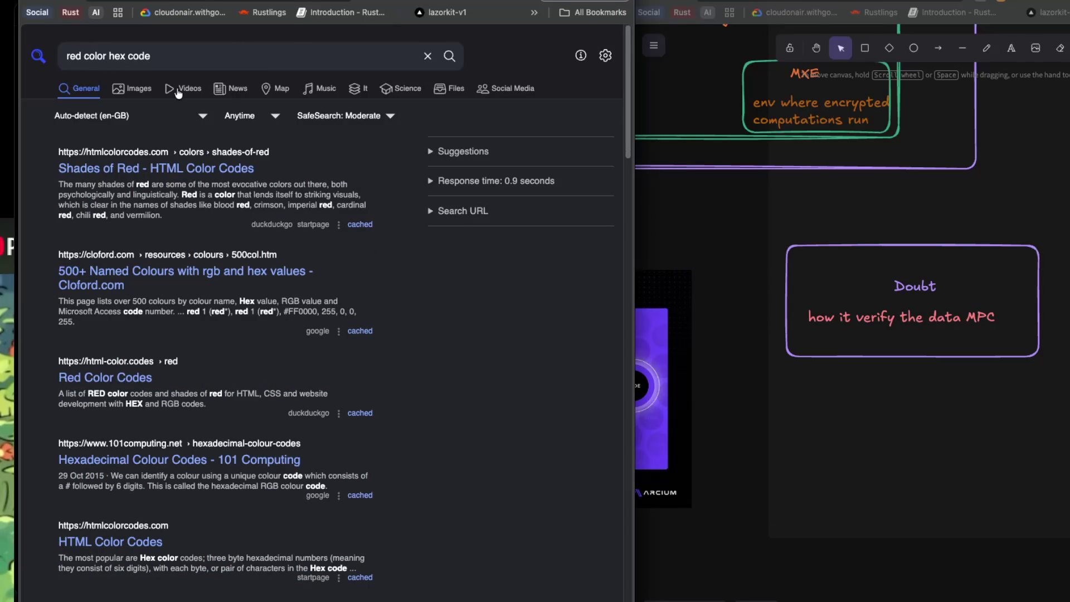
left_click(929, 390)
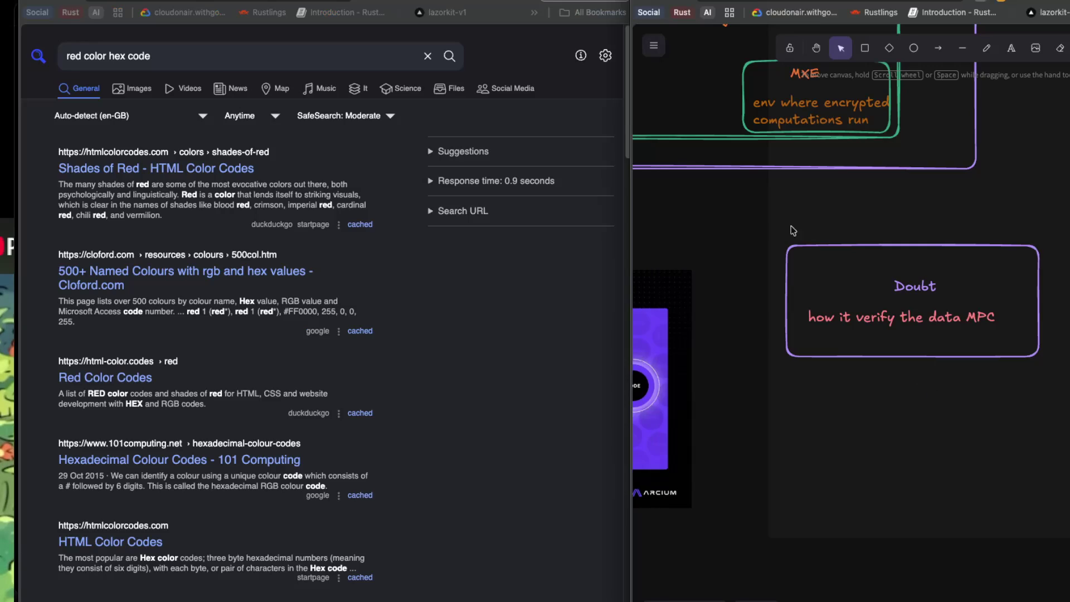
- Give the Doubt rectangle a red stroke, then go back to the Perplexity Trepa answer
left_click(790, 246)
left_click(657, 85)
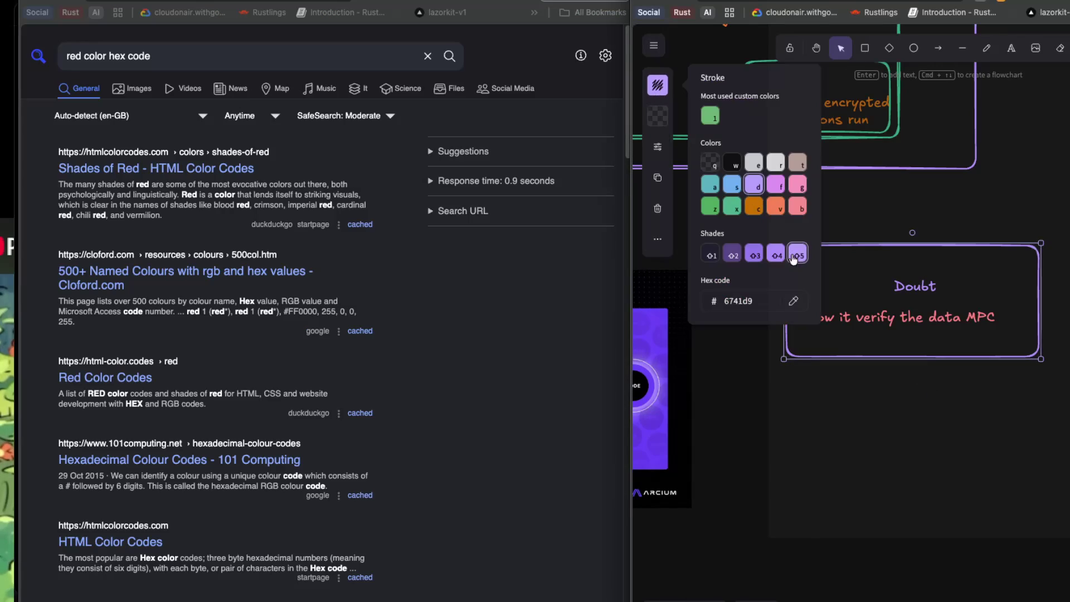
left_click(797, 206)
left_click(728, 339)
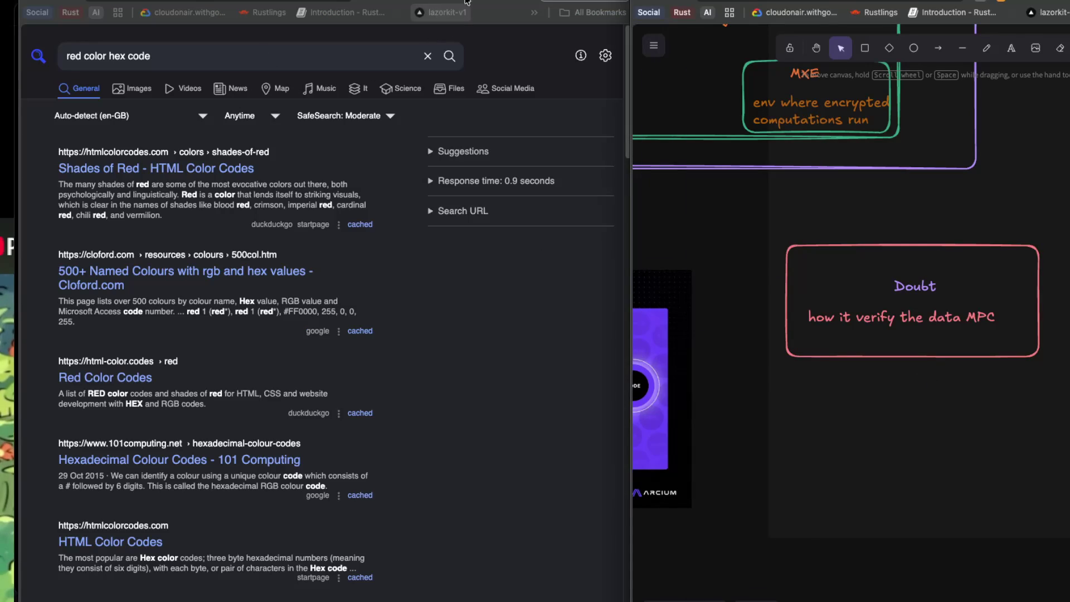
left_click(437, 13)
- Draft the follow-up 'i want to learn about the unsafe rust for next' under the Trepa answer
left_click(277, 576)
type("i want to lear")
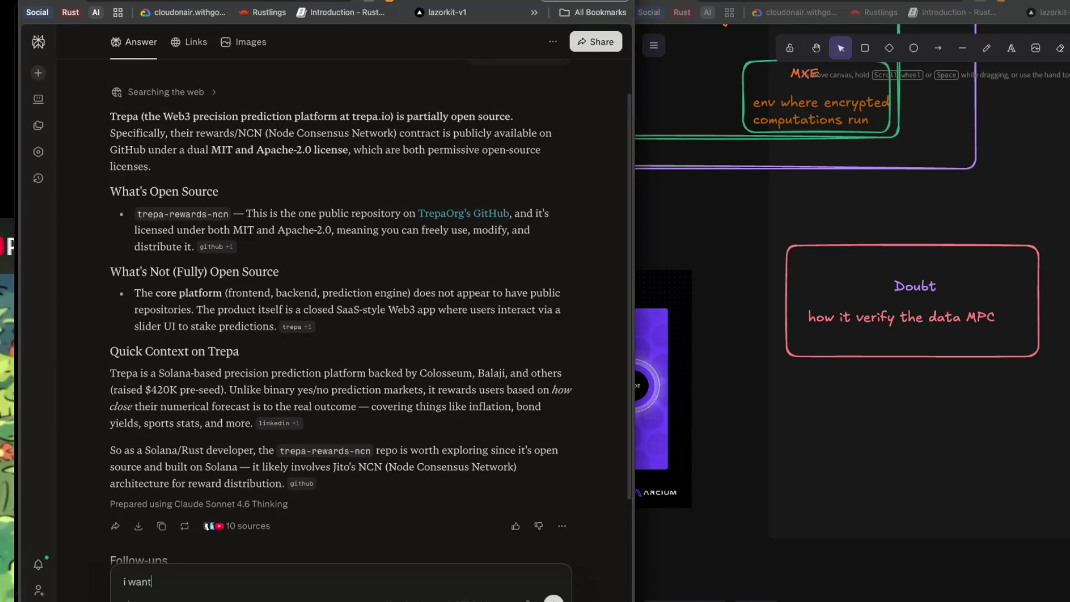
type("n about the")
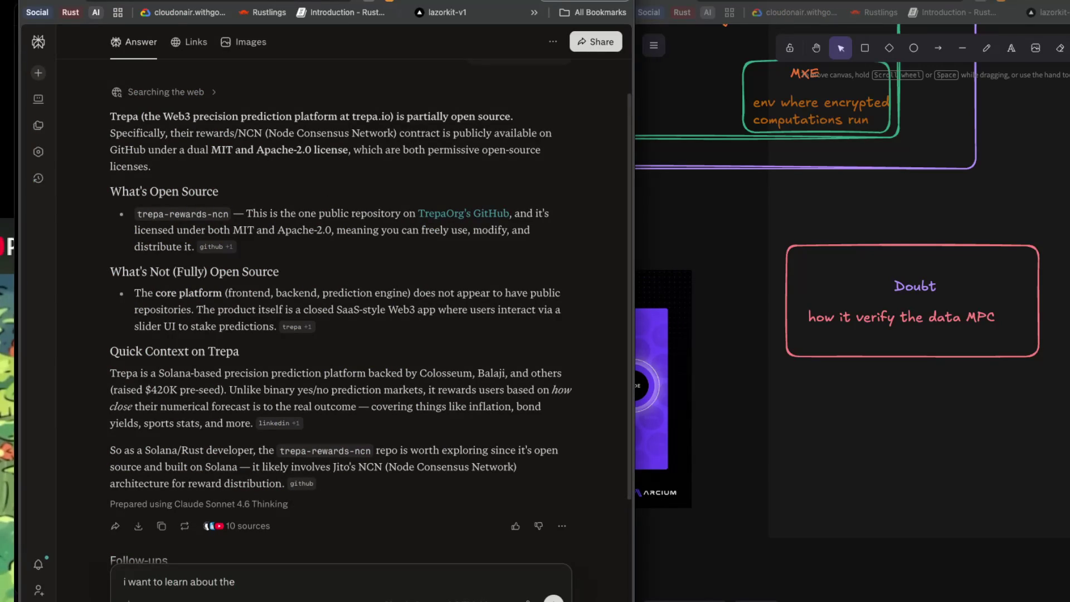
type(" unsafe rus")
type("t wehr")
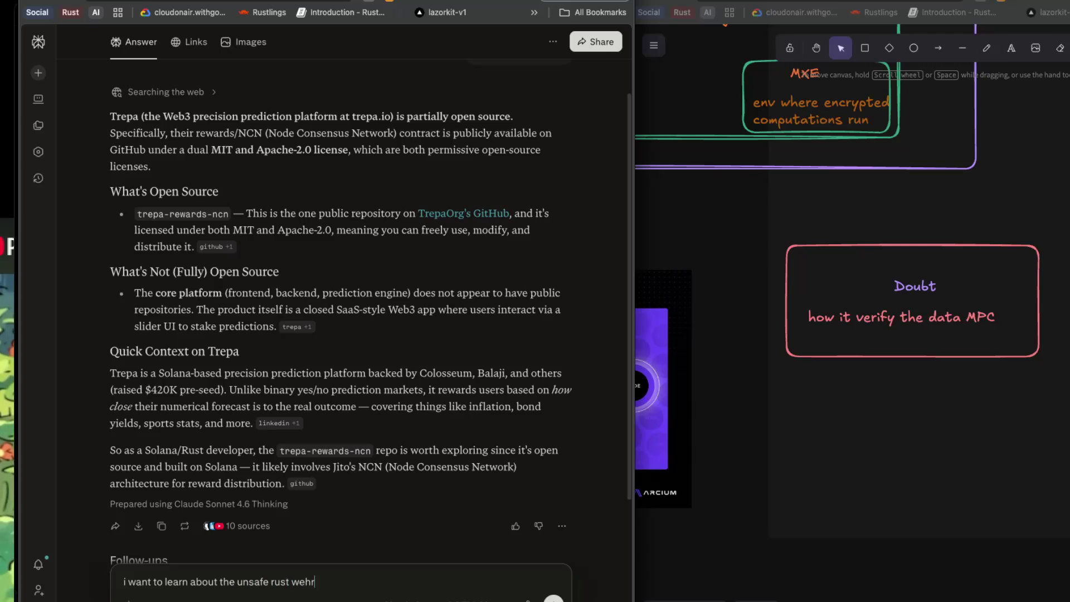
key("BackSpace")
key("BackSpace")
key("BackSpace")
type("for e")
type(" nezx")
type("t")
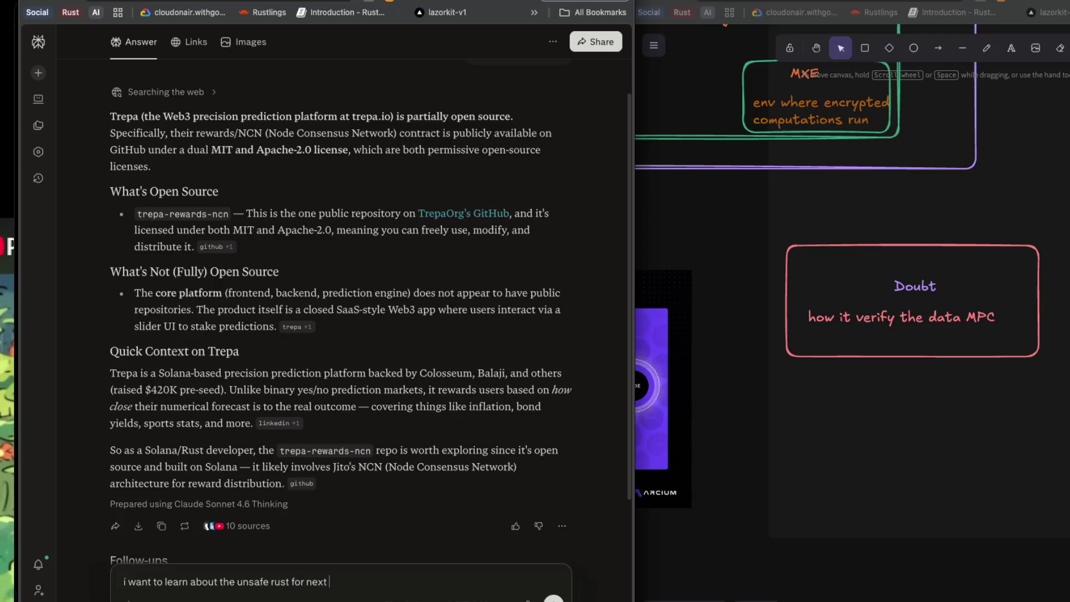